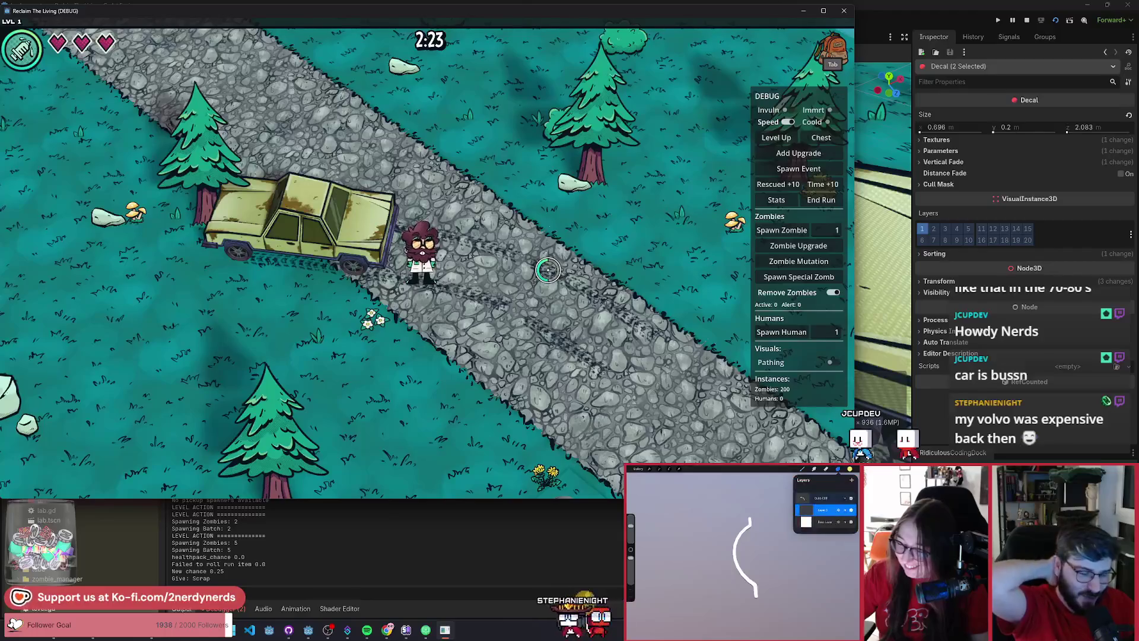
Walk the character north, then back onto the cobblestone road and on down it.
key("w")
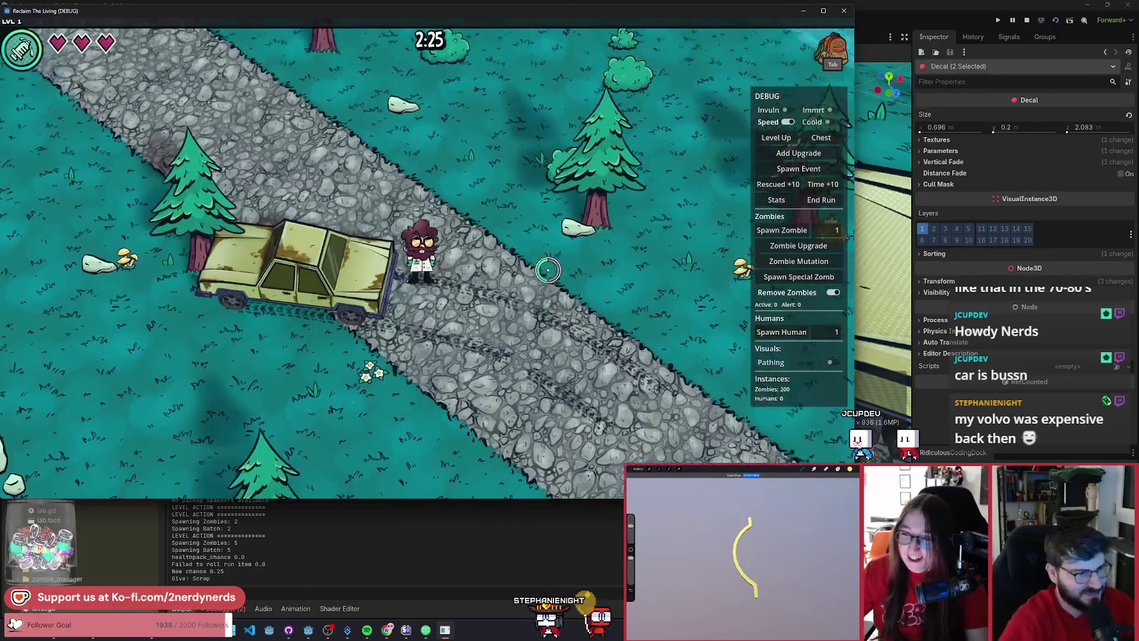
key("s")
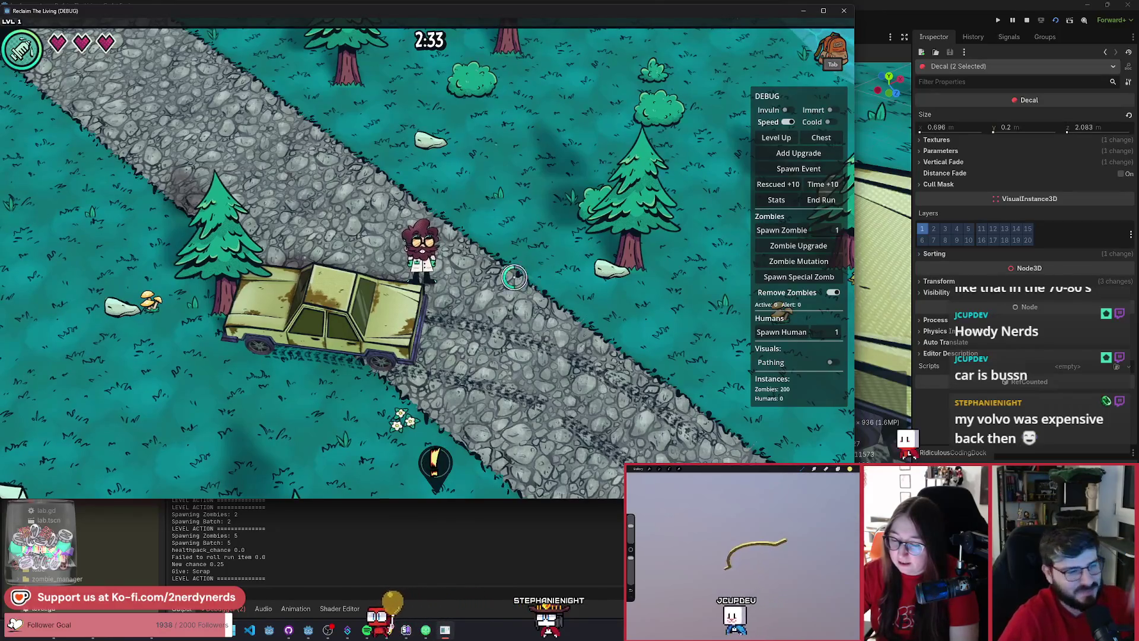
key("s")
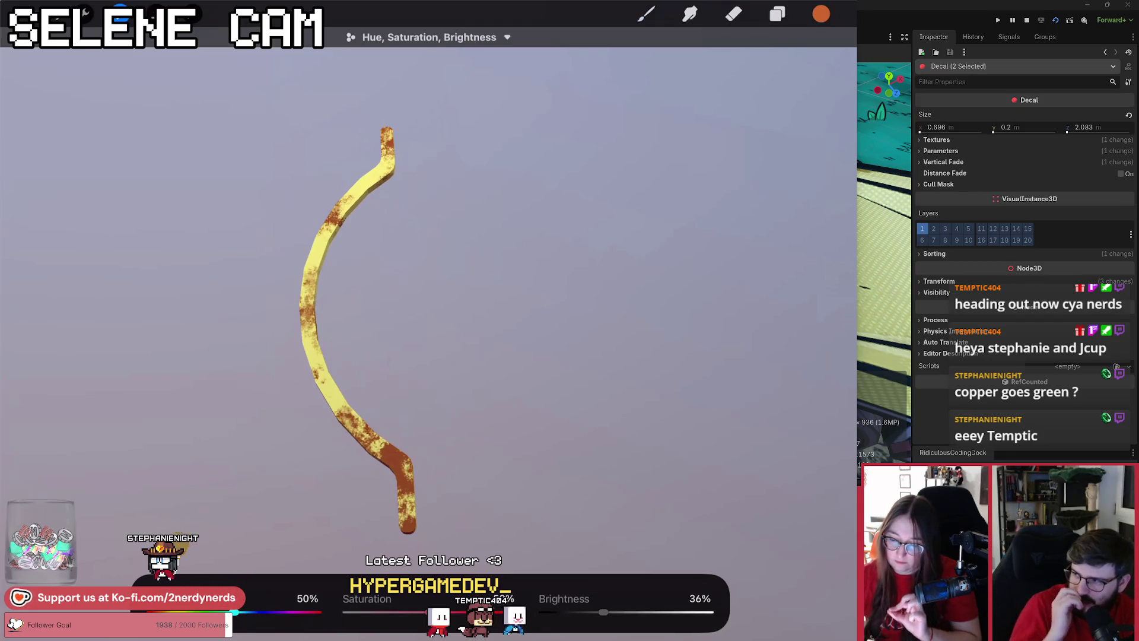
Add a new Layer 5 above Layer 4 and clip it to the layer below.
left_click(777, 14)
left_click(668, 166)
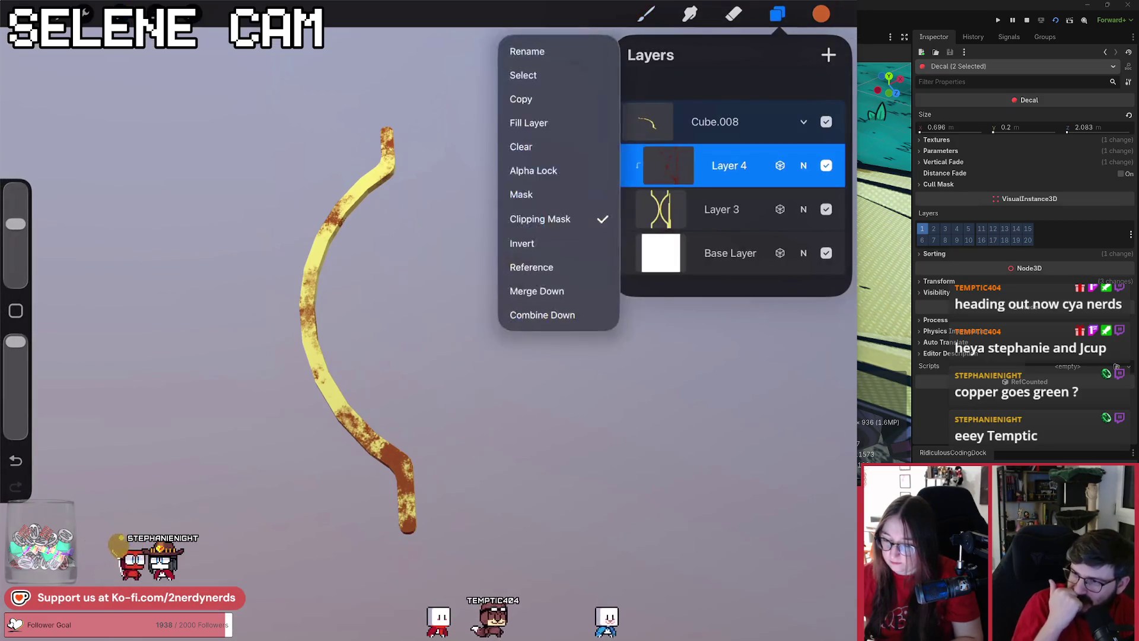
left_click(668, 165)
left_click(828, 54)
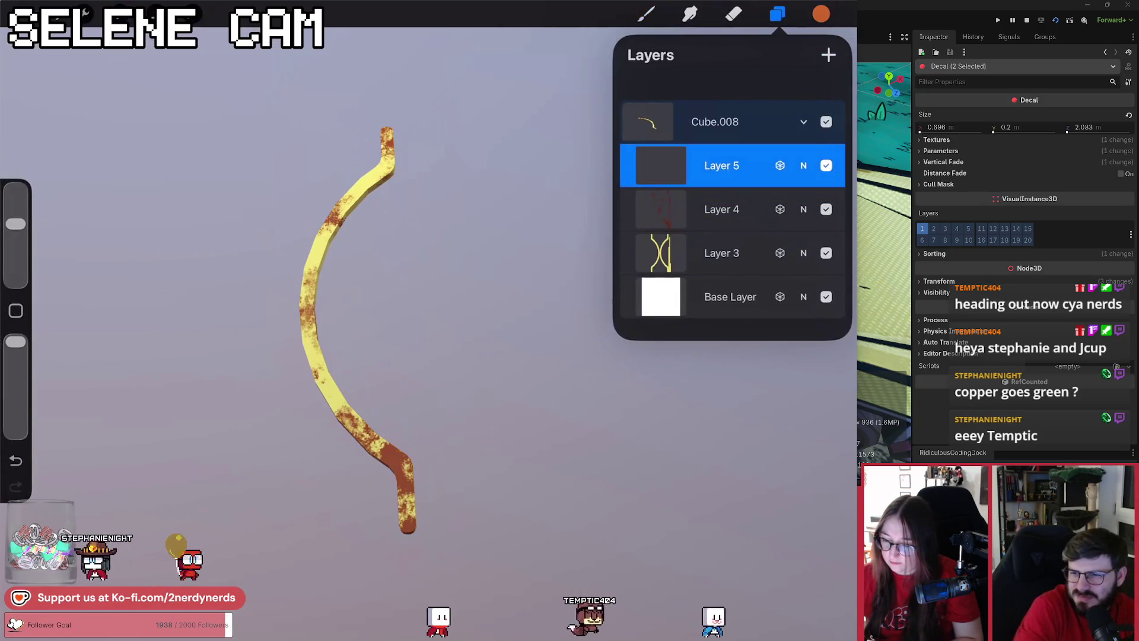
left_click(660, 165)
left_click(534, 219)
Sample the trim's yellow and flood Layer 5 with it.
left_click(821, 13)
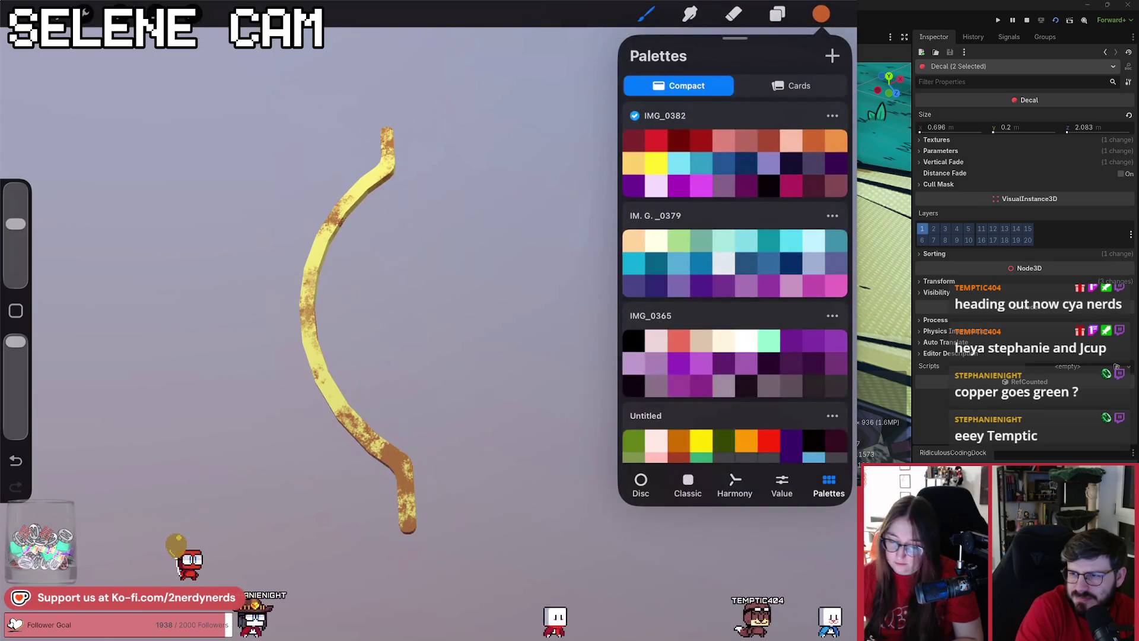
left_click_drag(325, 382, 333, 376)
left_click(813, 341)
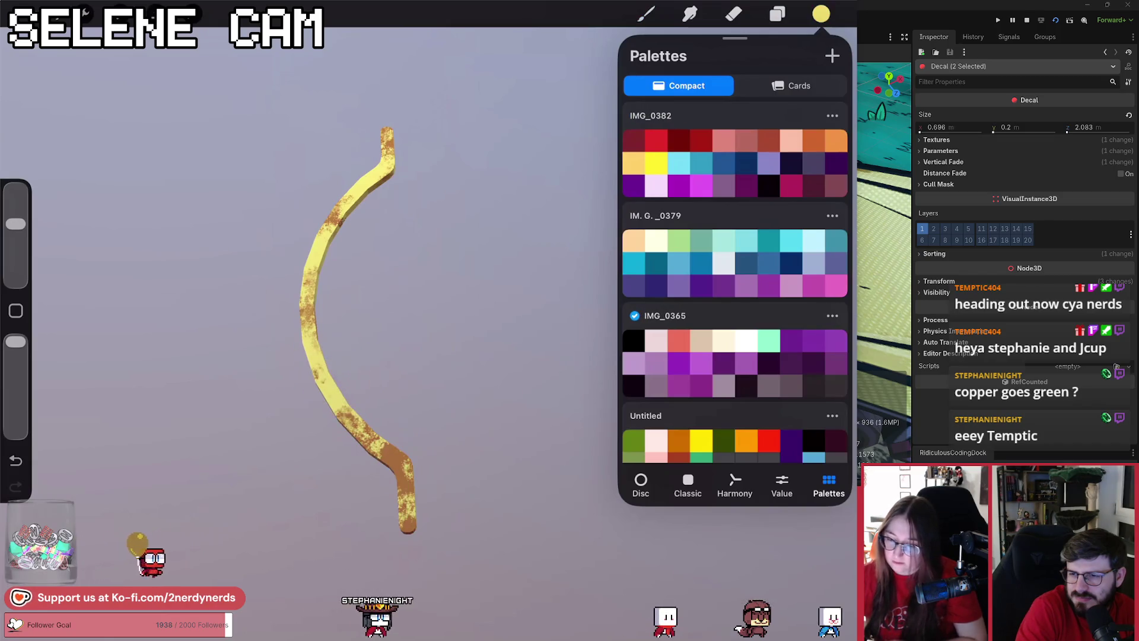
left_click_drag(821, 14, 453, 255)
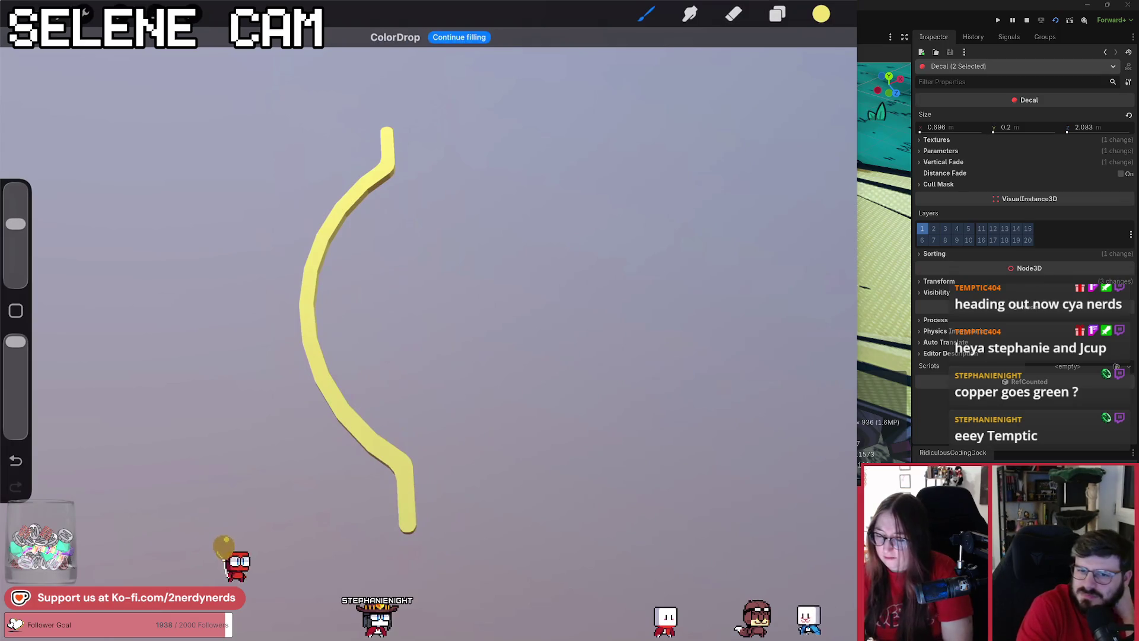
Merge Layer 5 into Layer 4, try Multiply, revert to Normal, then open Hue, Saturation, Brightness.
left_click(777, 14)
left_click(668, 166)
left_click(537, 290)
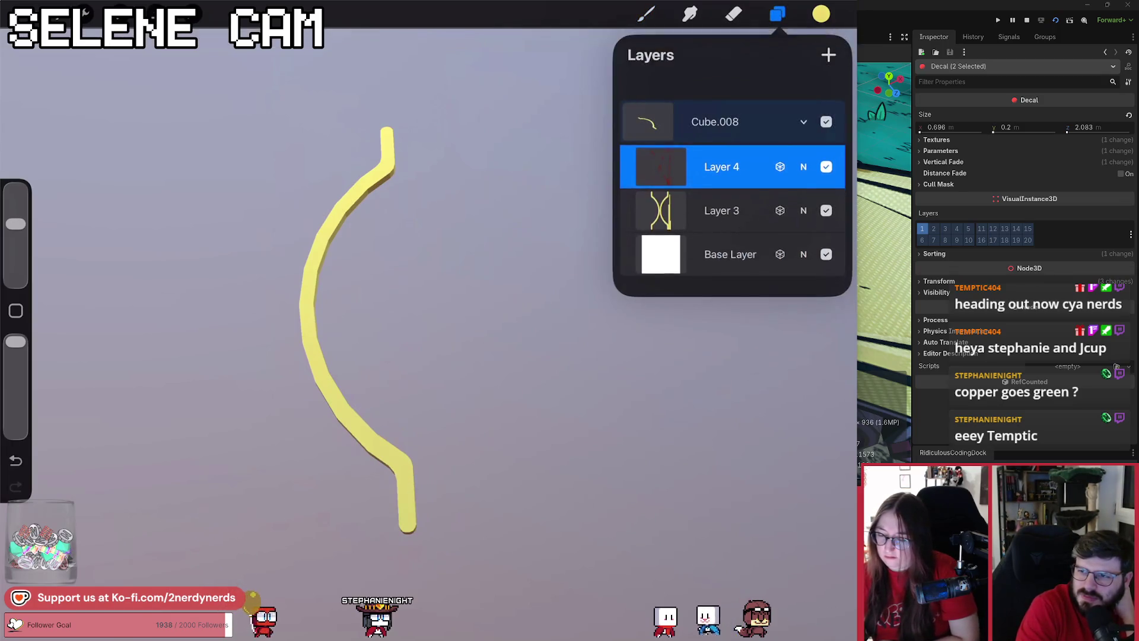
left_click(803, 166)
scroll(733, 380, "up", 3)
left_click(644, 345)
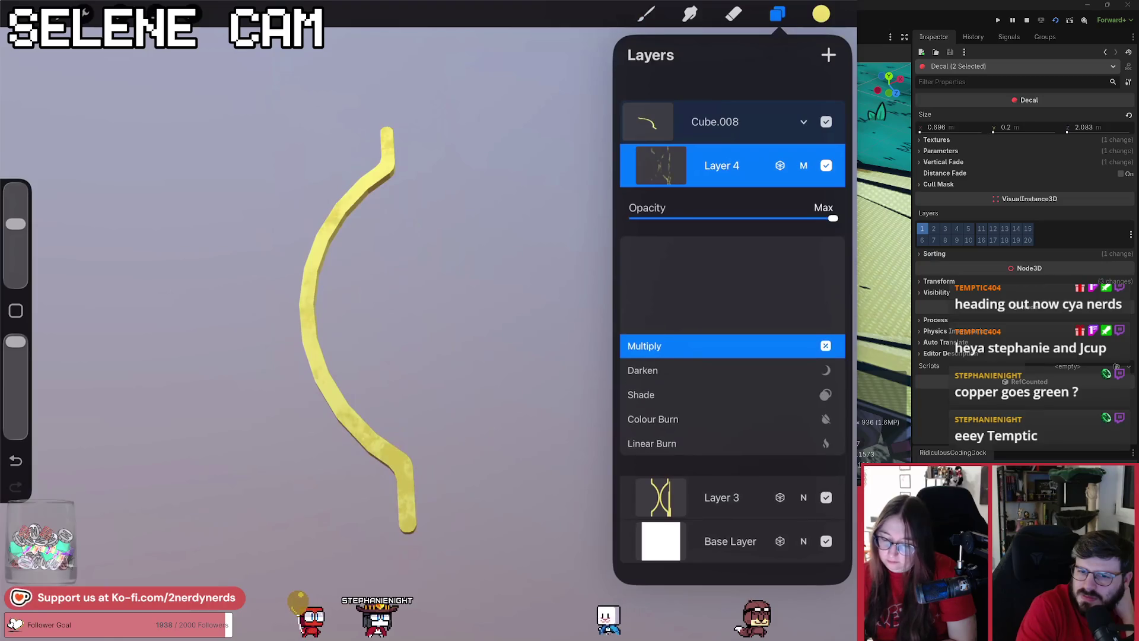
left_click(803, 165)
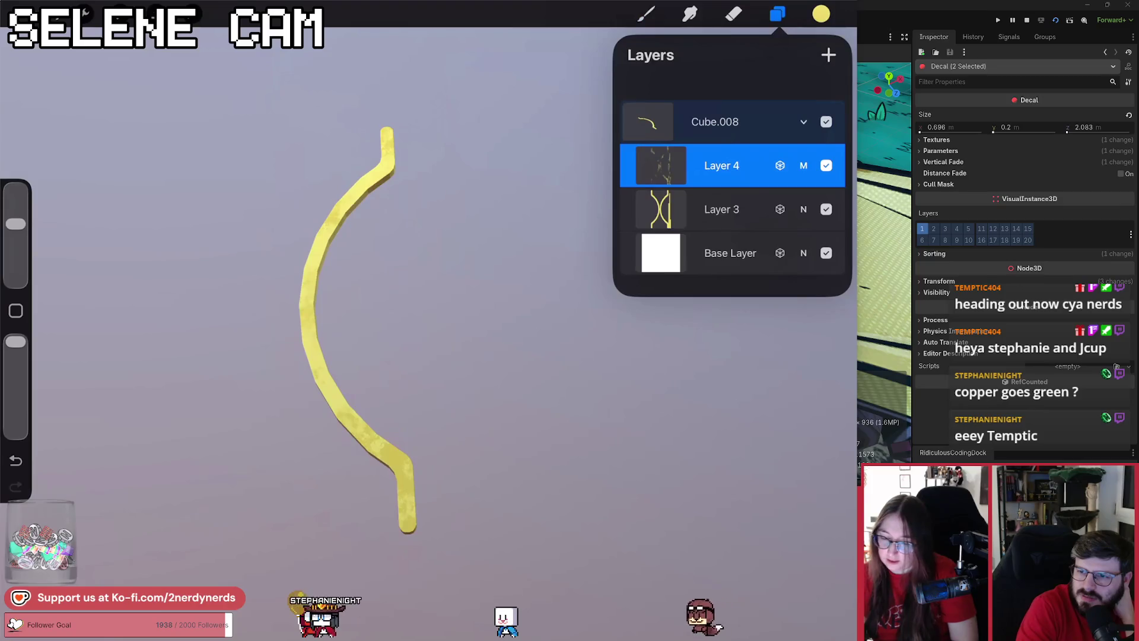
left_click(803, 166)
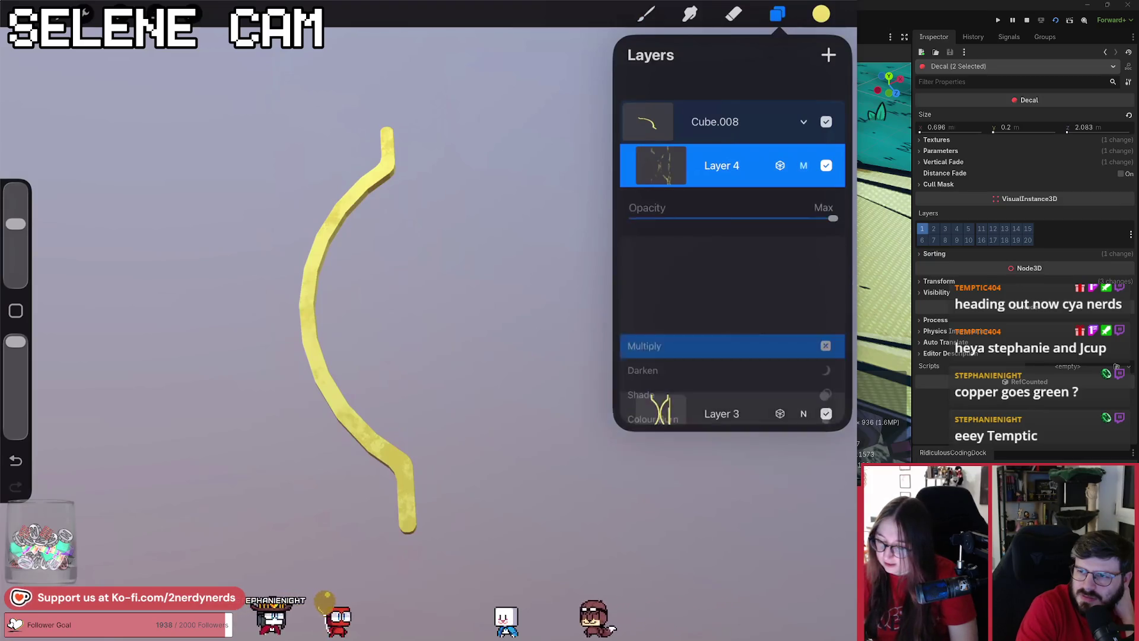
scroll(732, 346, "down", 6)
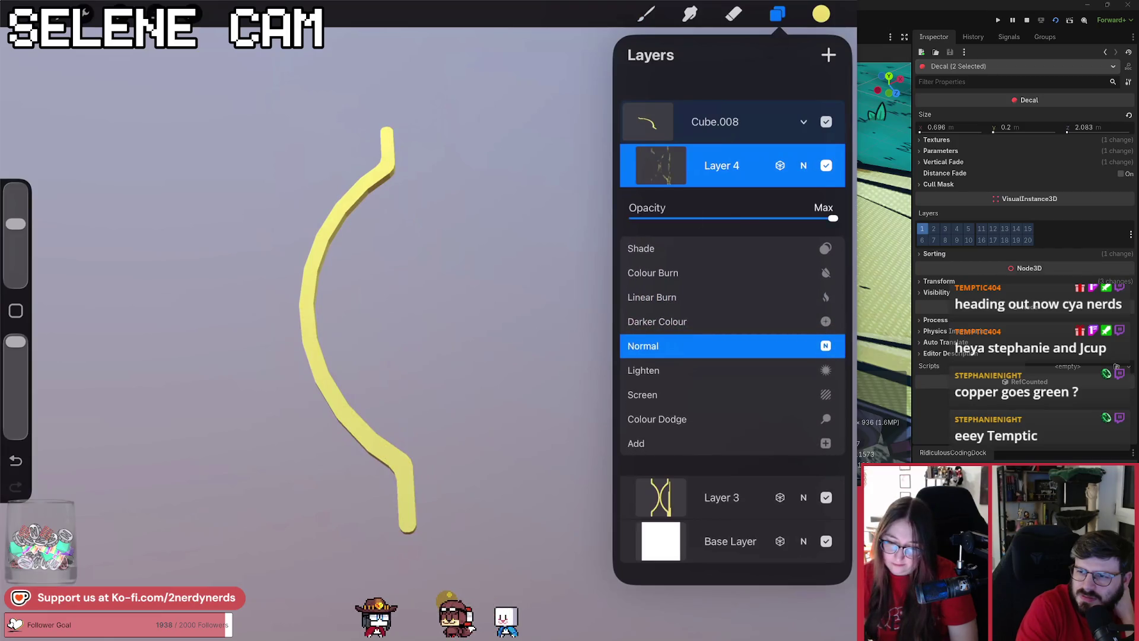
left_click(803, 165)
left_click(122, 13)
left_click(140, 84)
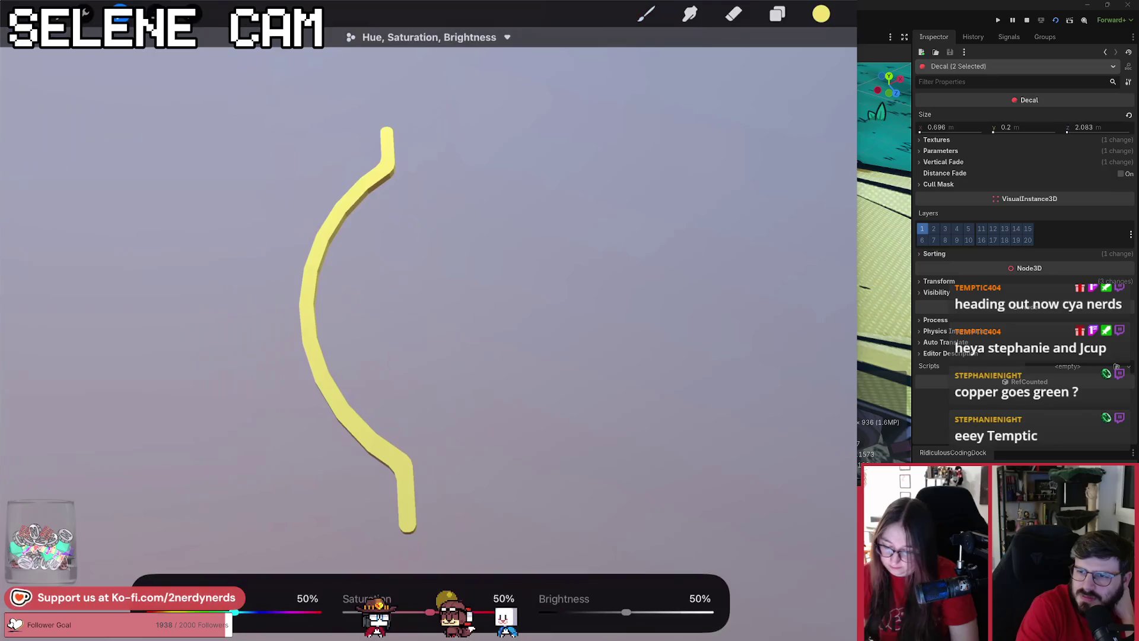
Lower Layer 4's brightness in stages from about 35% to 21%, then return to the layers list.
left_click_drag(626, 611, 600, 612)
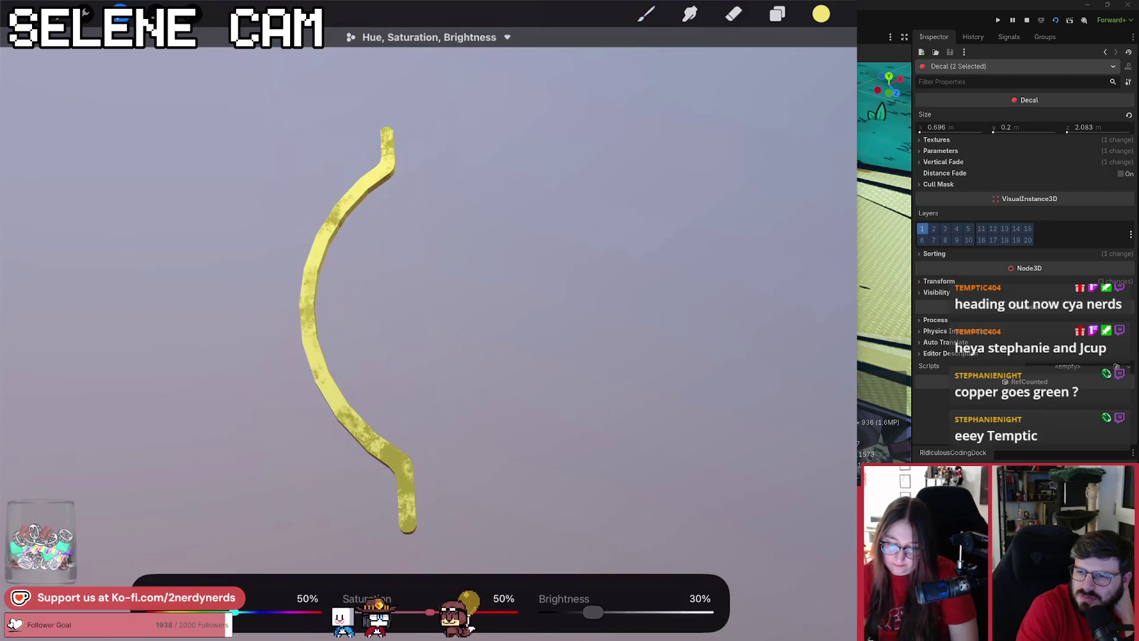
left_click_drag(586, 611, 585, 612)
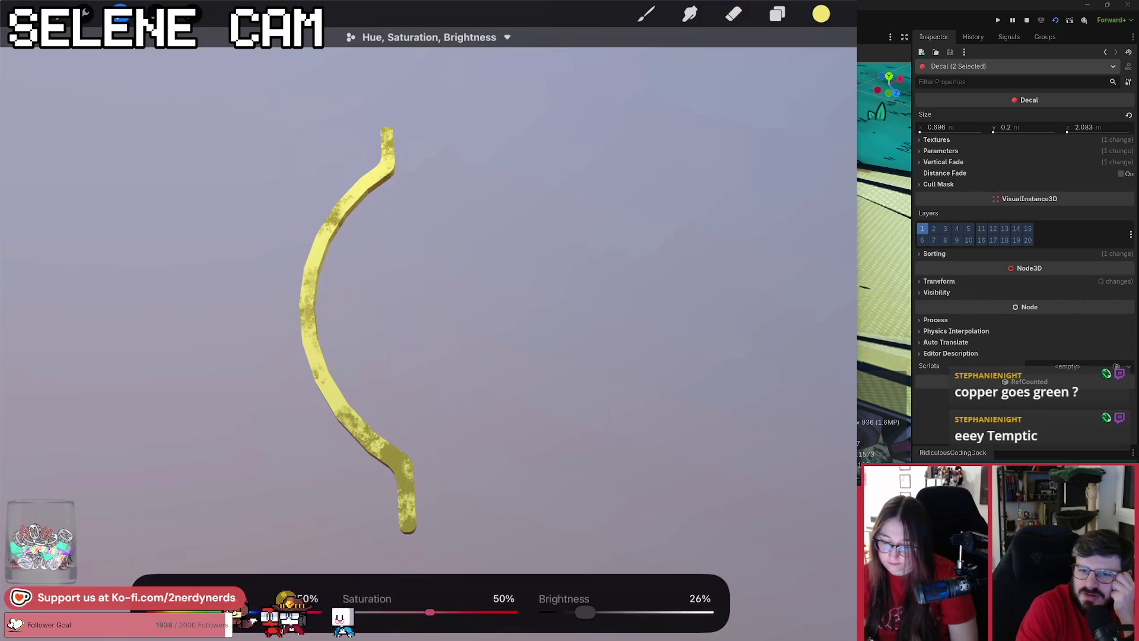
left_click_drag(584, 611, 580, 612)
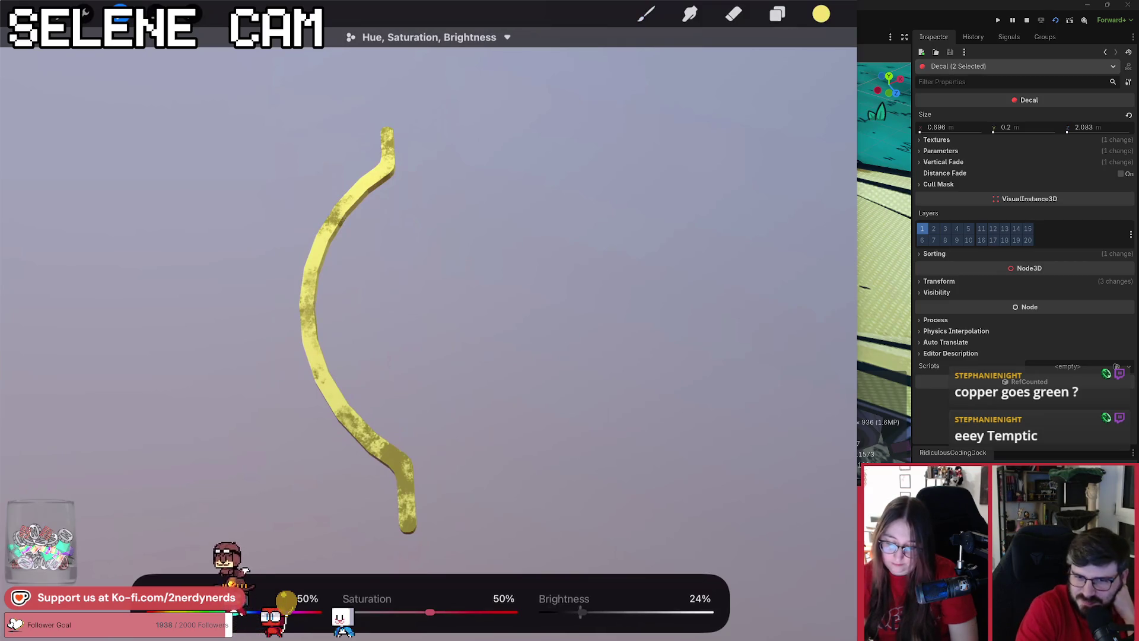
left_click_drag(581, 612, 572, 612)
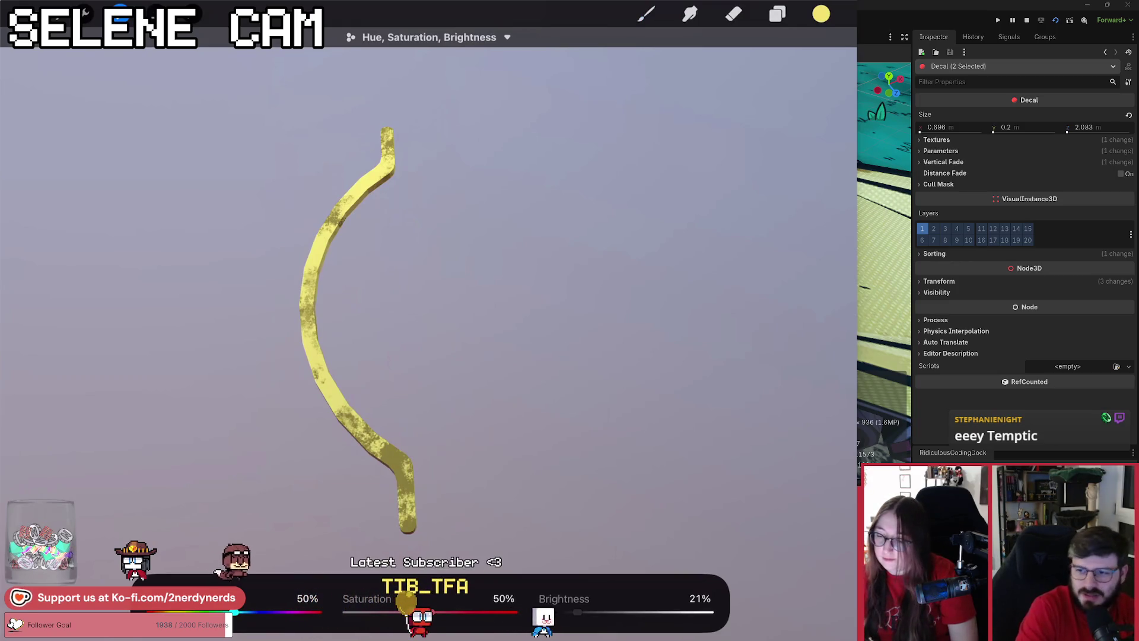
left_click(777, 14)
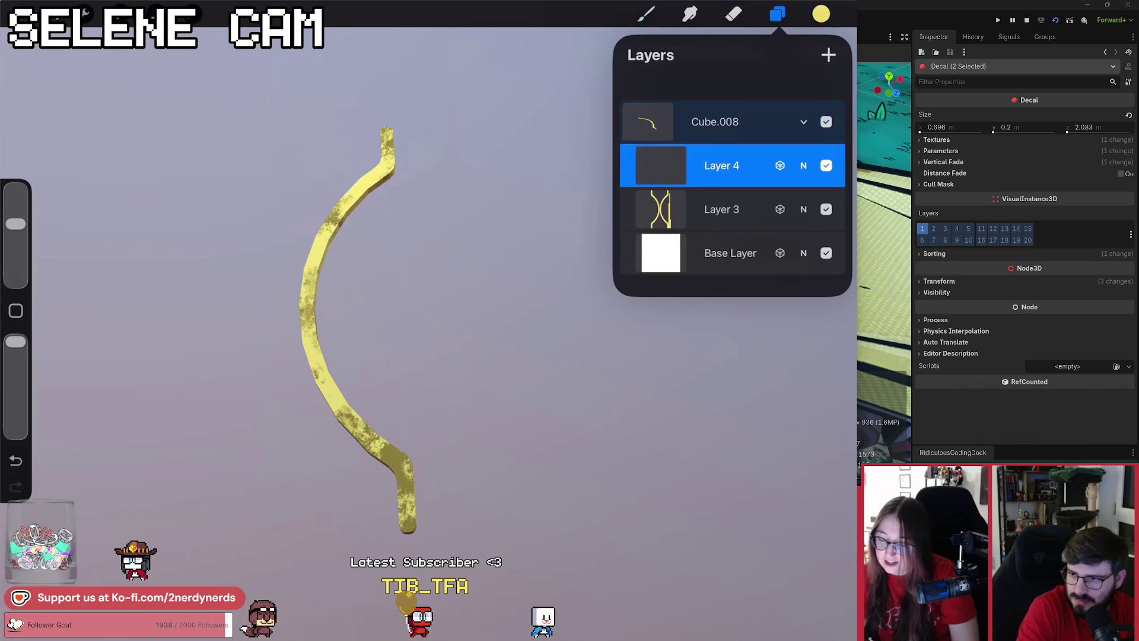
Clip Layer 4 to Layer 3, then add a new Layer 5 as a clipping mask.
left_click(660, 166)
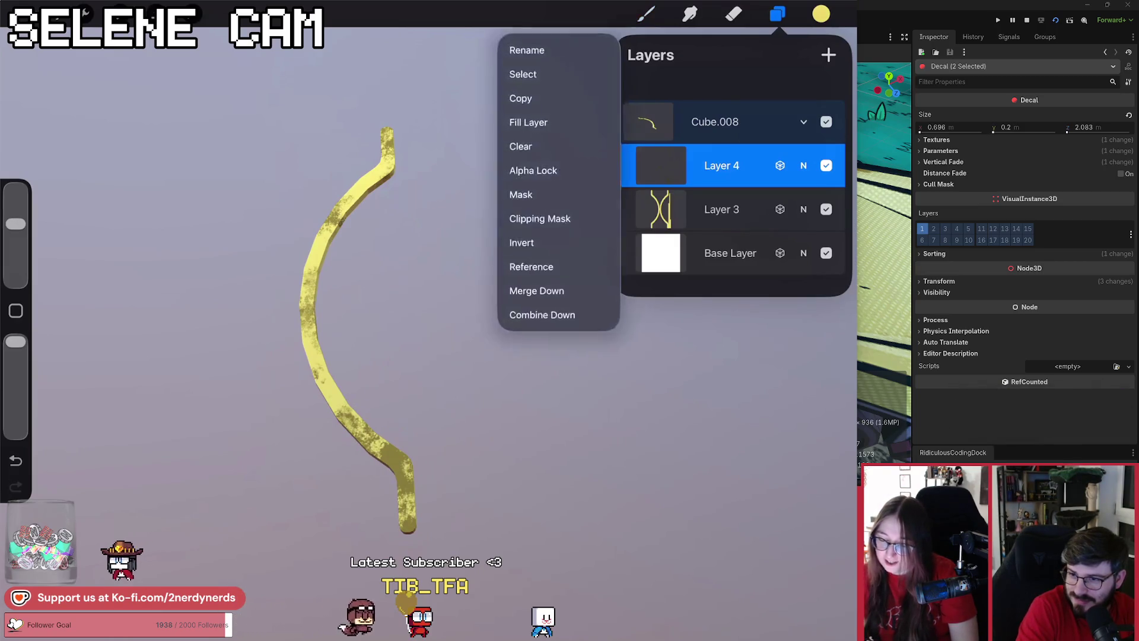
left_click(533, 214)
left_click(828, 55)
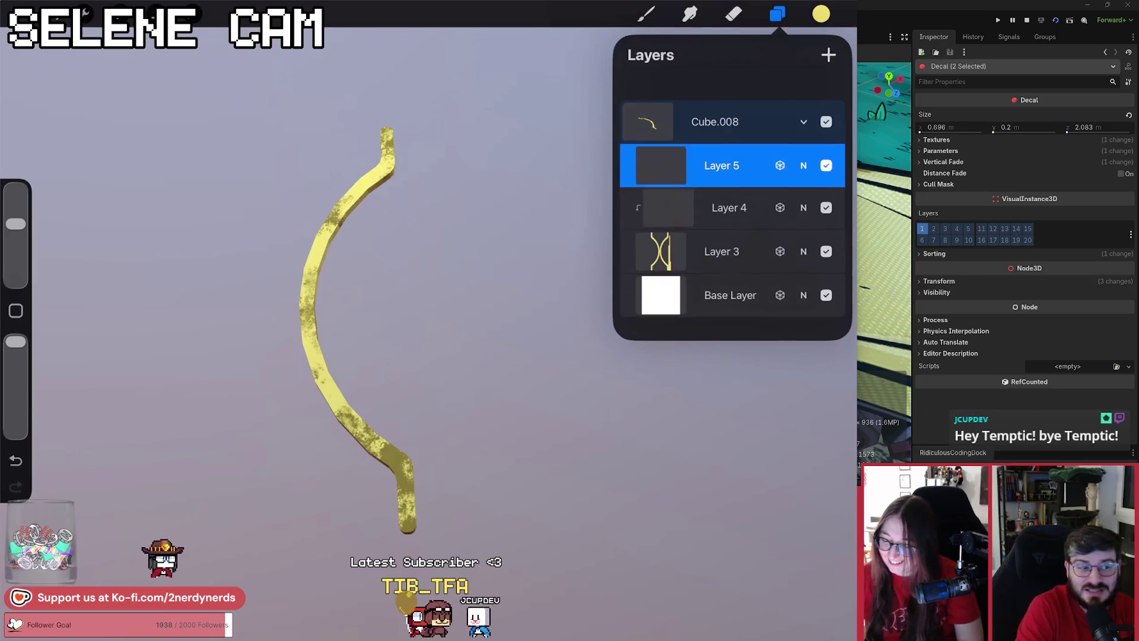
left_click(660, 165)
left_click(660, 165)
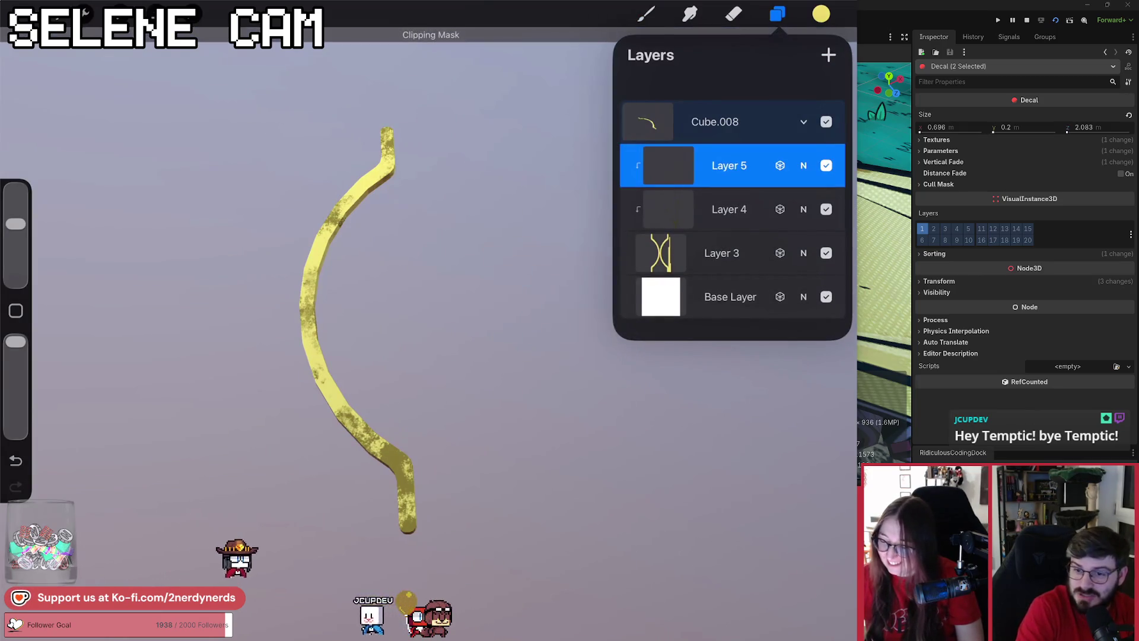
Pick orange from the IMG_0382 palette and choose the LP Halftones LP Dots Dirty 30 brush.
left_click(821, 14)
scroll(734, 285, "up", 2)
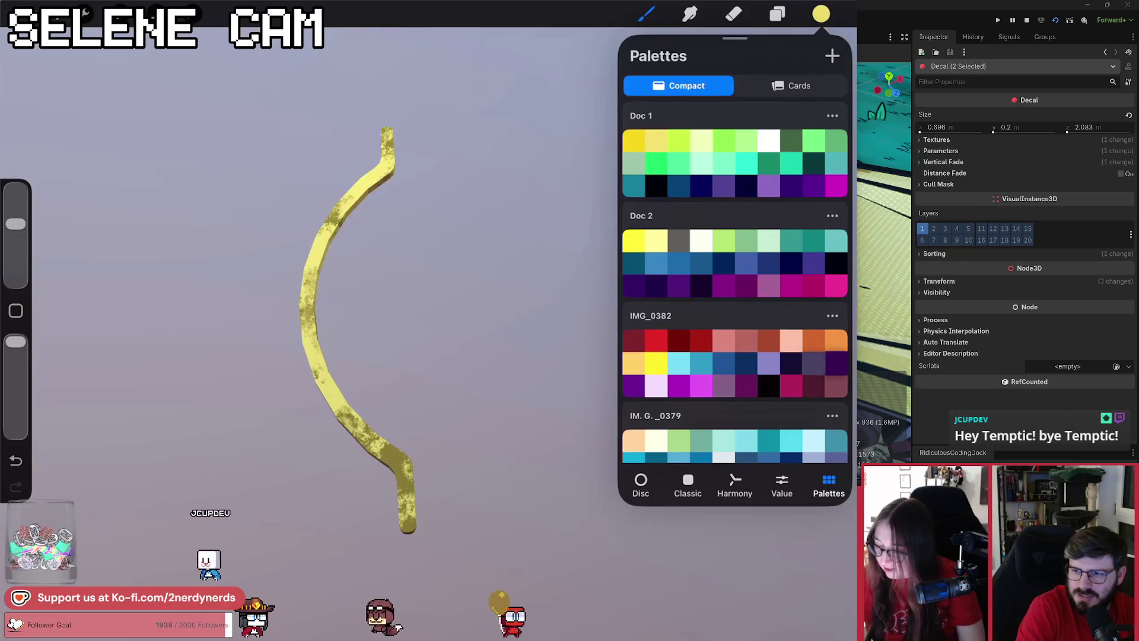
left_click(813, 340)
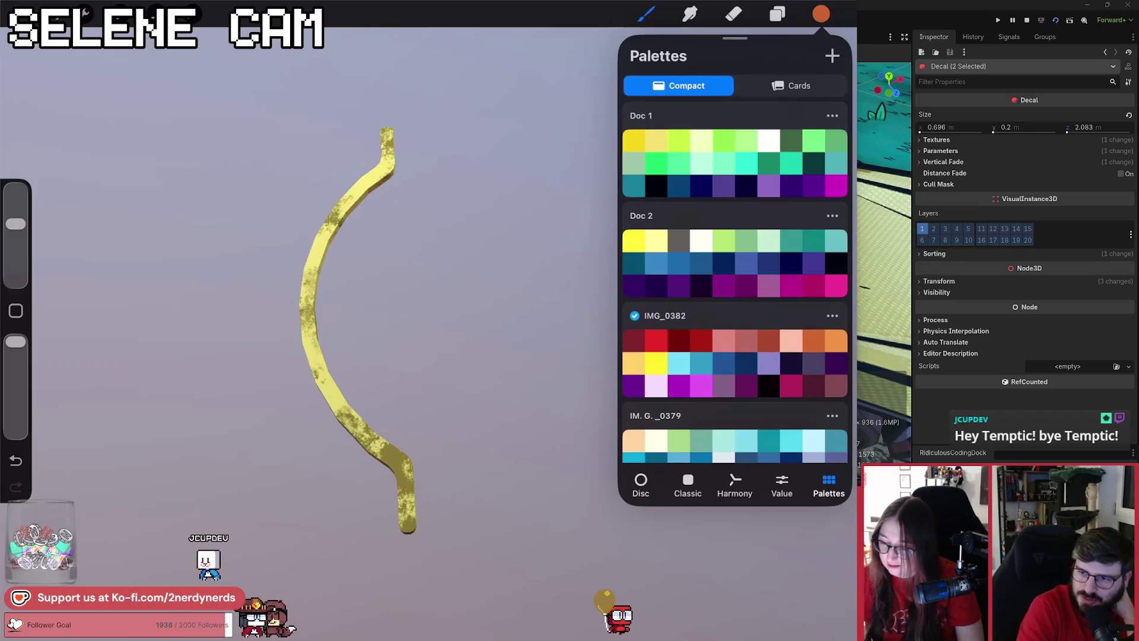
left_click(646, 13)
scroll(561, 297, "up", 2)
left_click(560, 129)
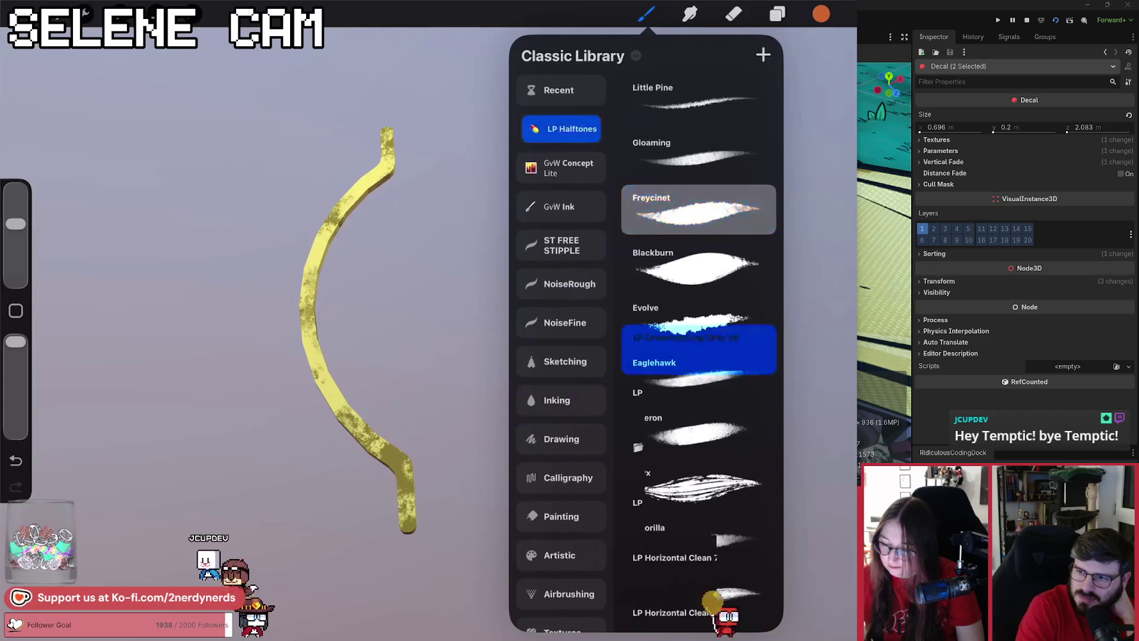
scroll(699, 350, "down", 15)
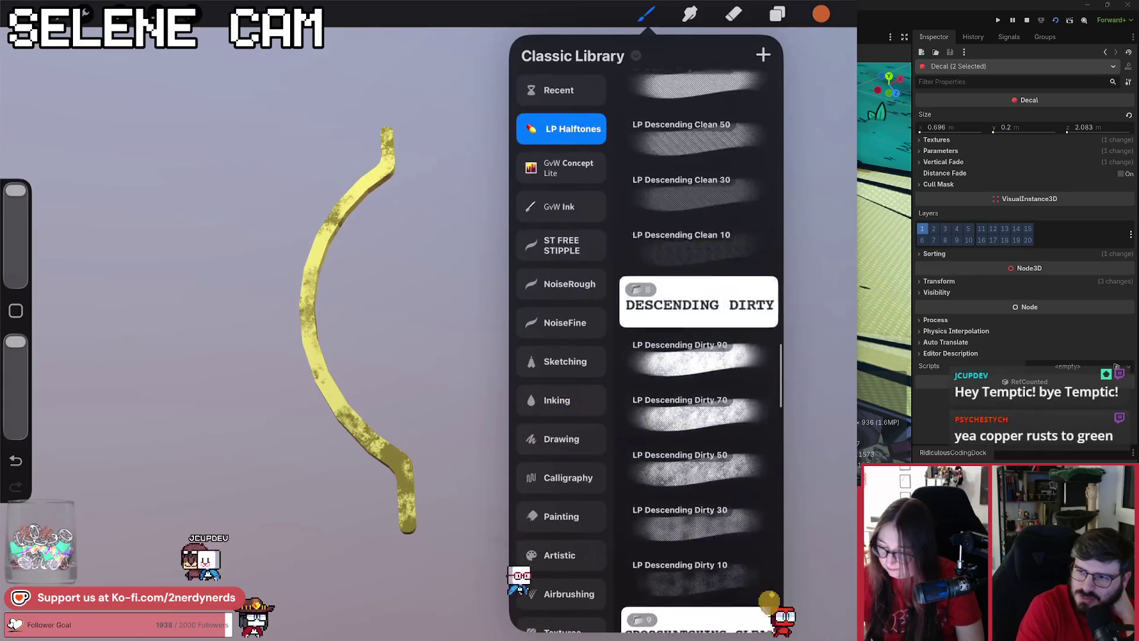
scroll(698, 350, "up", 10)
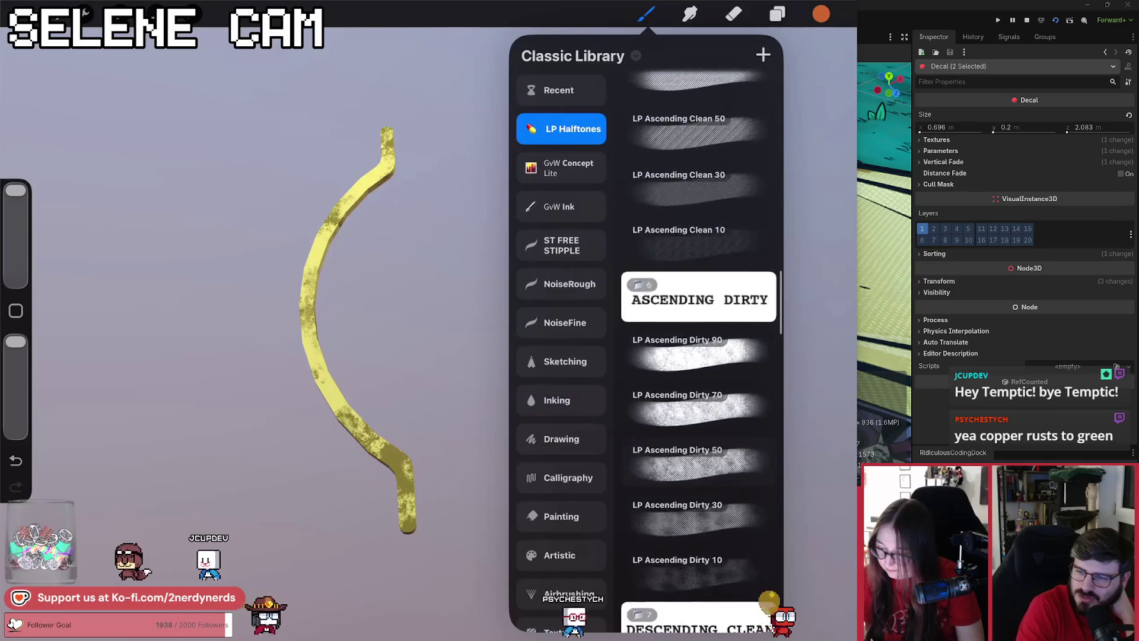
scroll(699, 356, "up", 6)
scroll(698, 356, "down", 2)
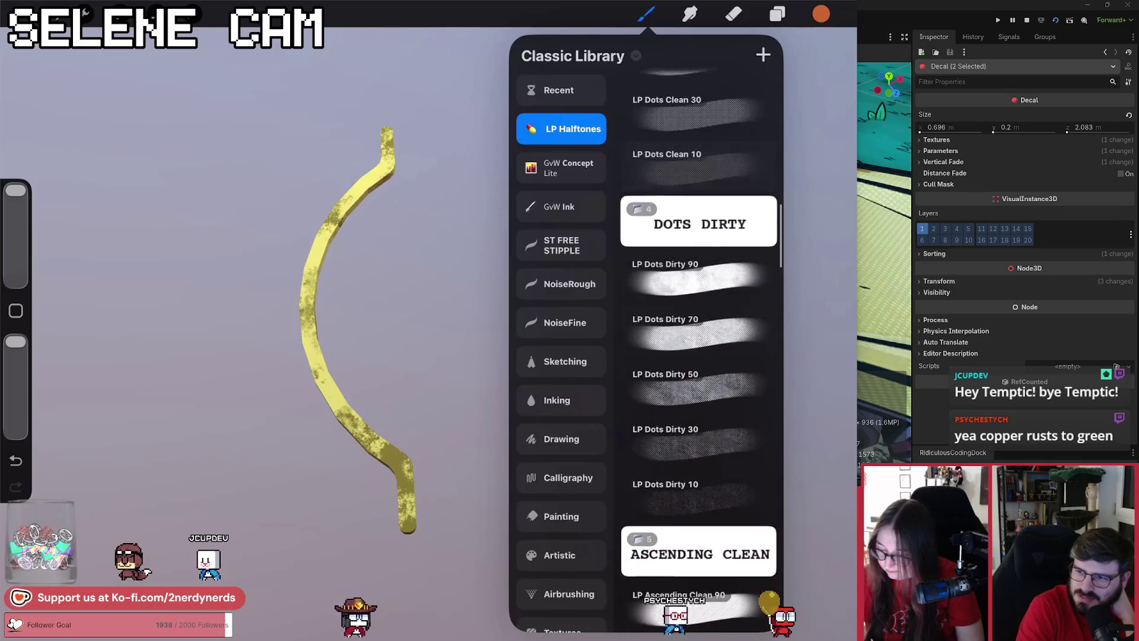
left_click(698, 442)
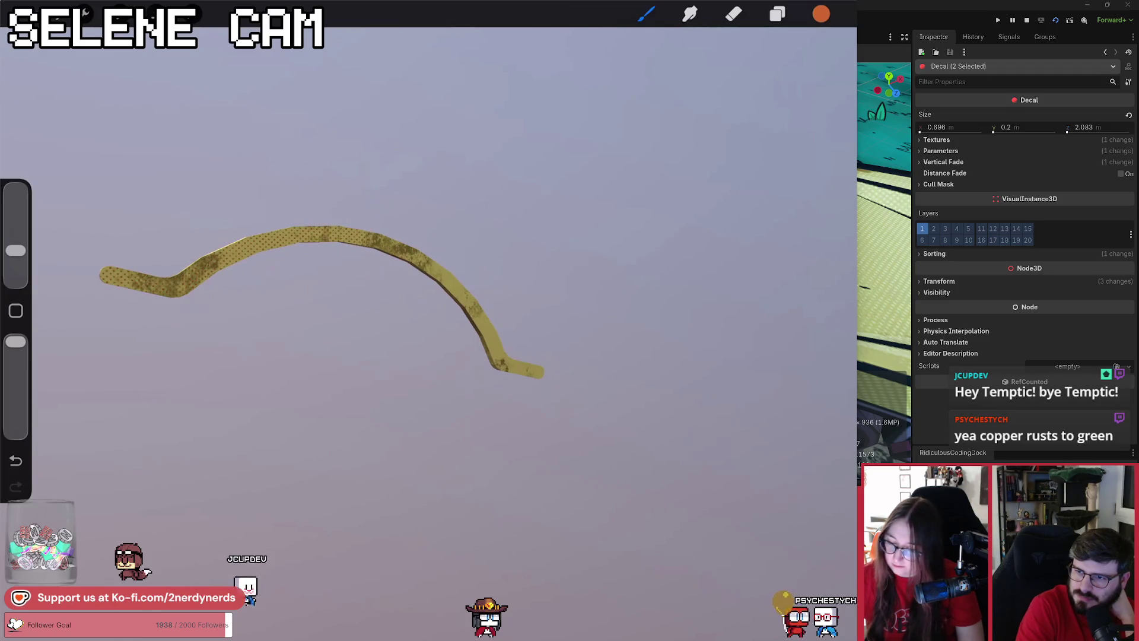
Rotate the trim model to inspect the halftone dots along its whole length.
mouse_move(101, 275)
left_mouse_down()
mouse_move(153, 534)
mouse_move(223, 579)
left_mouse_up()
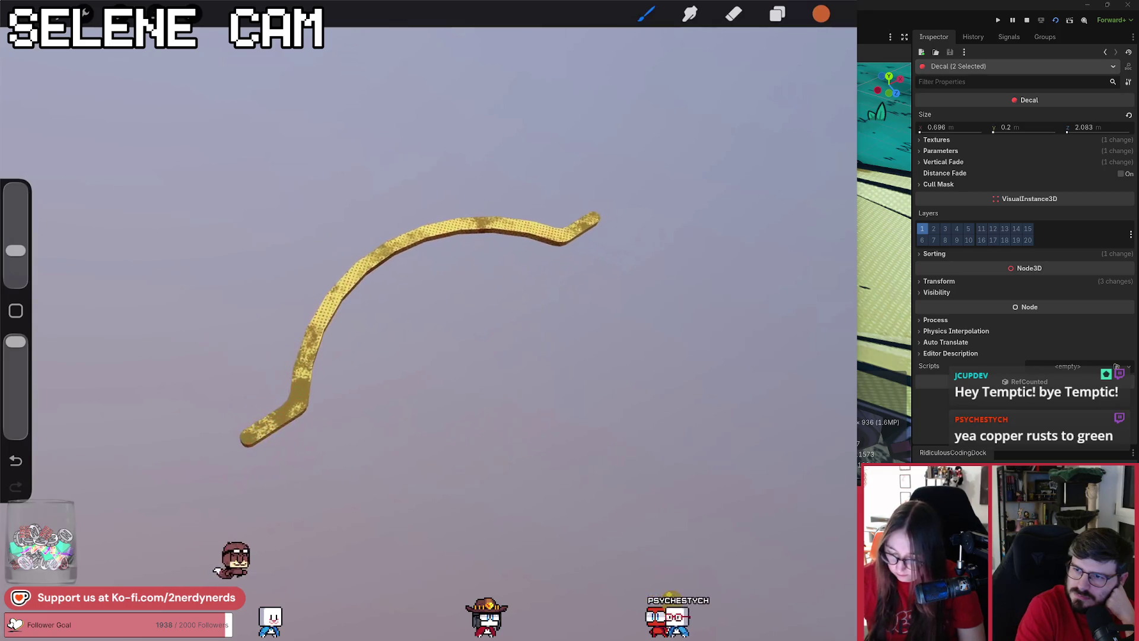
Set Layer 5's halftone dots to Multiply blend and fade its opacity to about 26%.
left_click(777, 13)
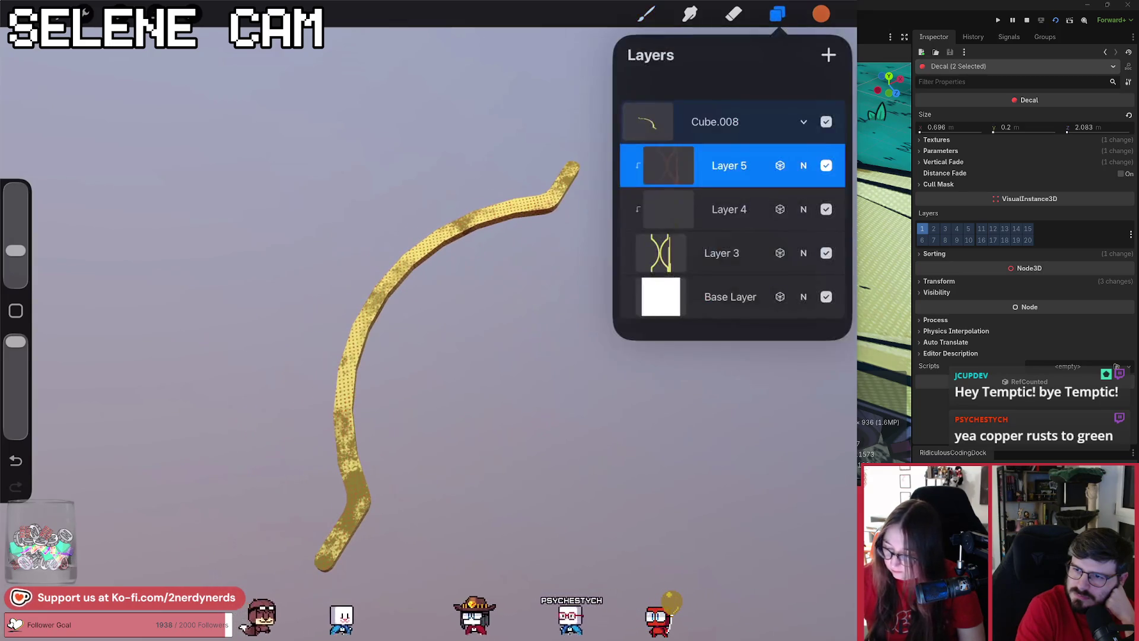
left_click(803, 165)
scroll(732, 346, "up", 5)
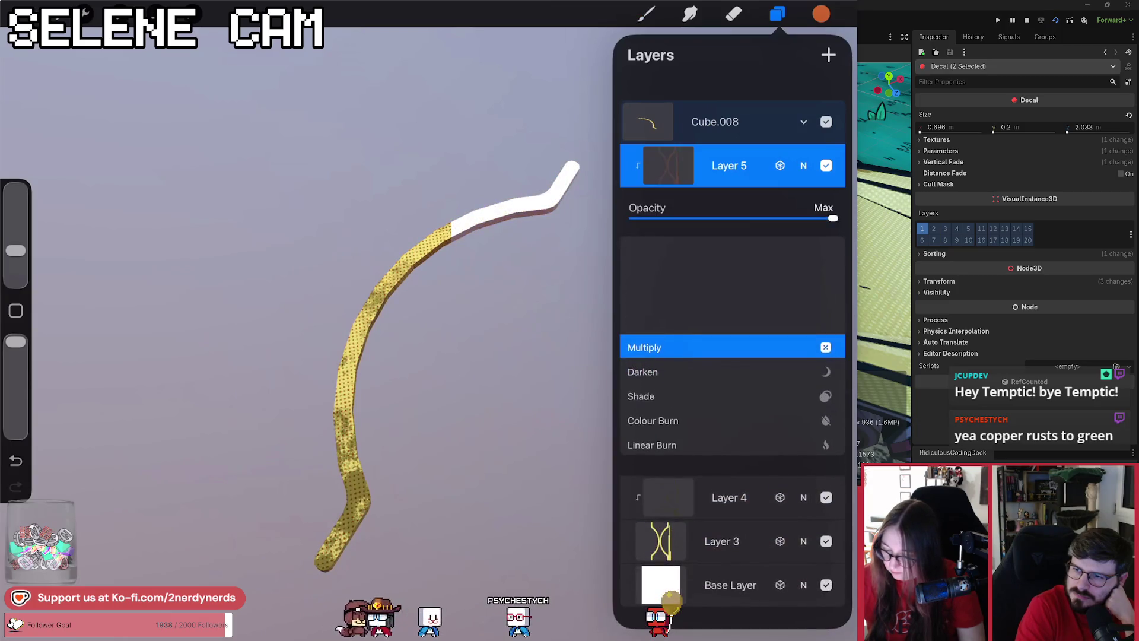
mouse_move(833, 218)
left_mouse_down()
mouse_move(655, 218)
mouse_move(684, 218)
left_mouse_up()
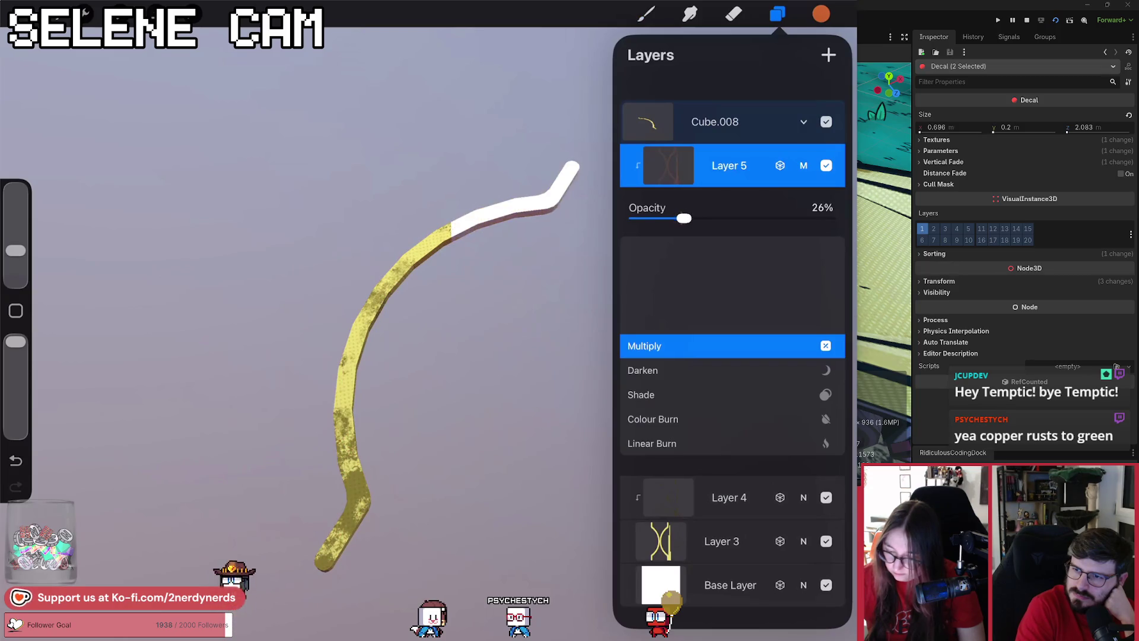
left_click(803, 165)
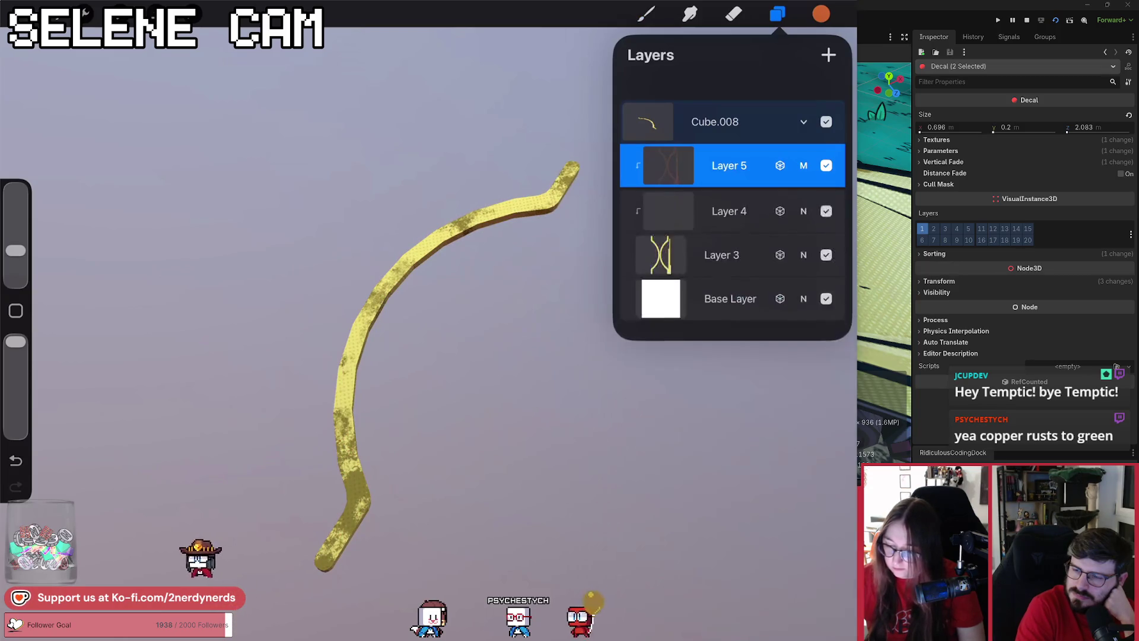
Add a new Layer 6 and ready the Studio Pen inking brush in black.
left_click(828, 54)
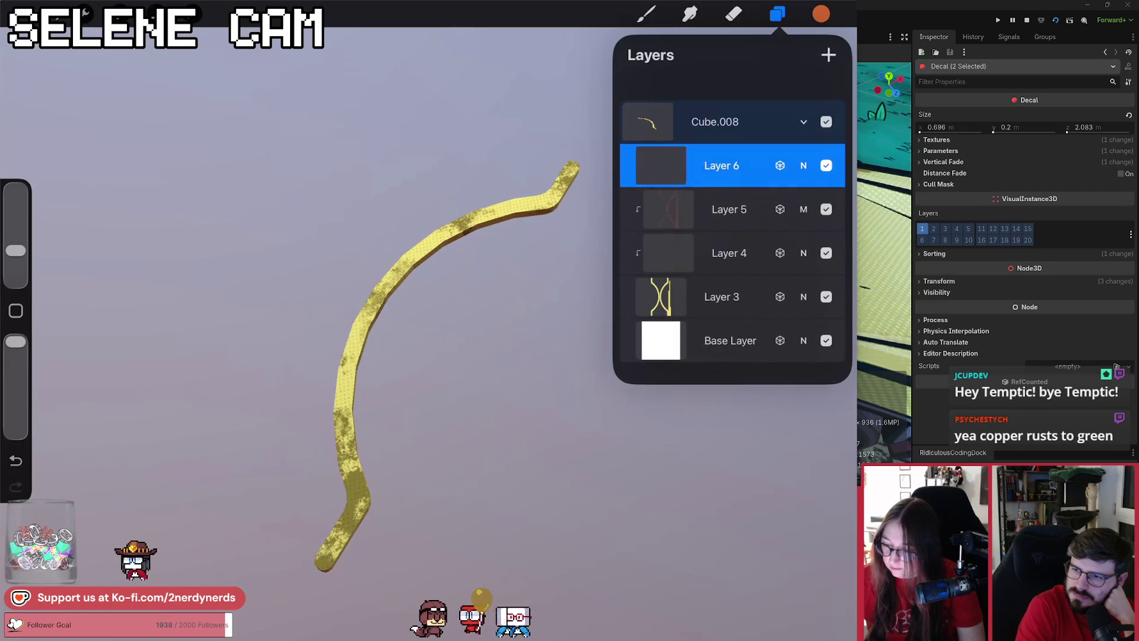
left_click(646, 13)
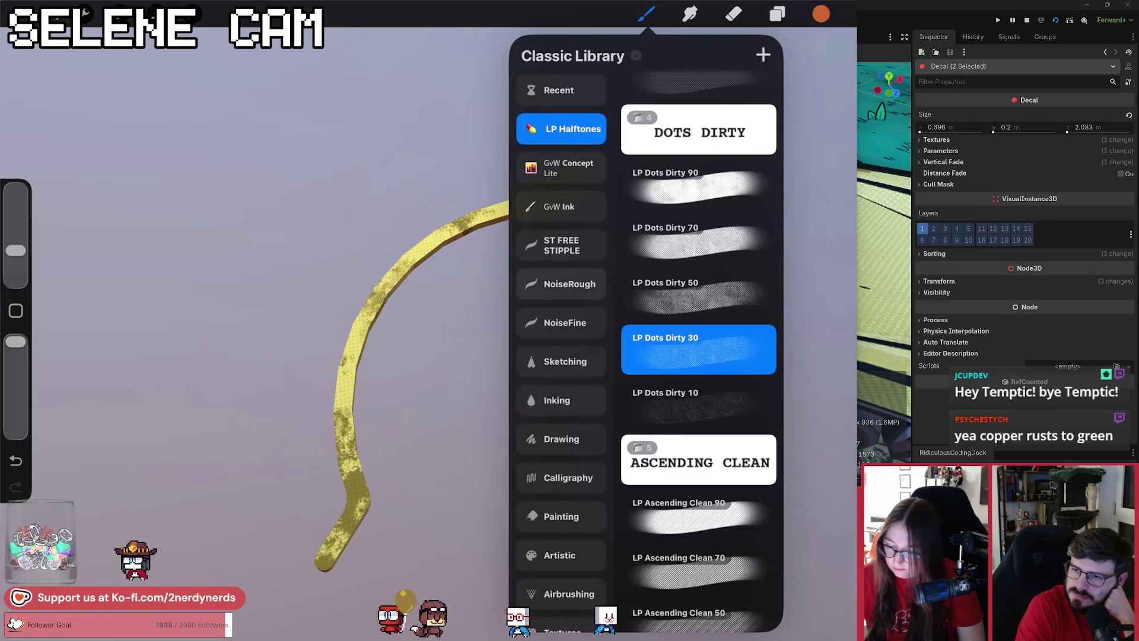
left_click(557, 400)
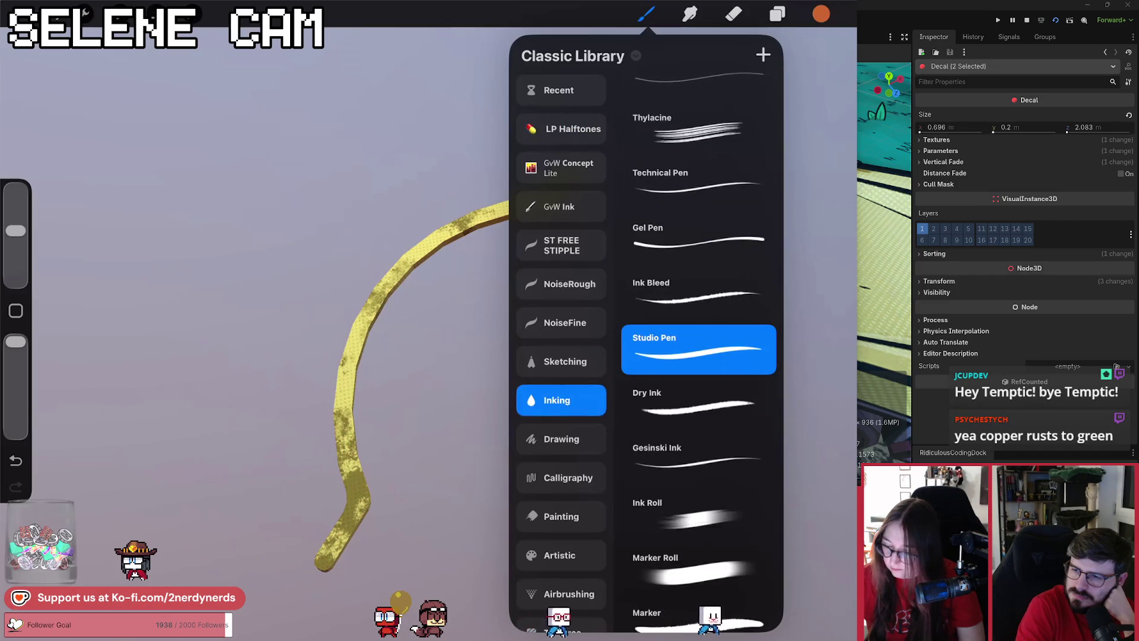
left_click(820, 14)
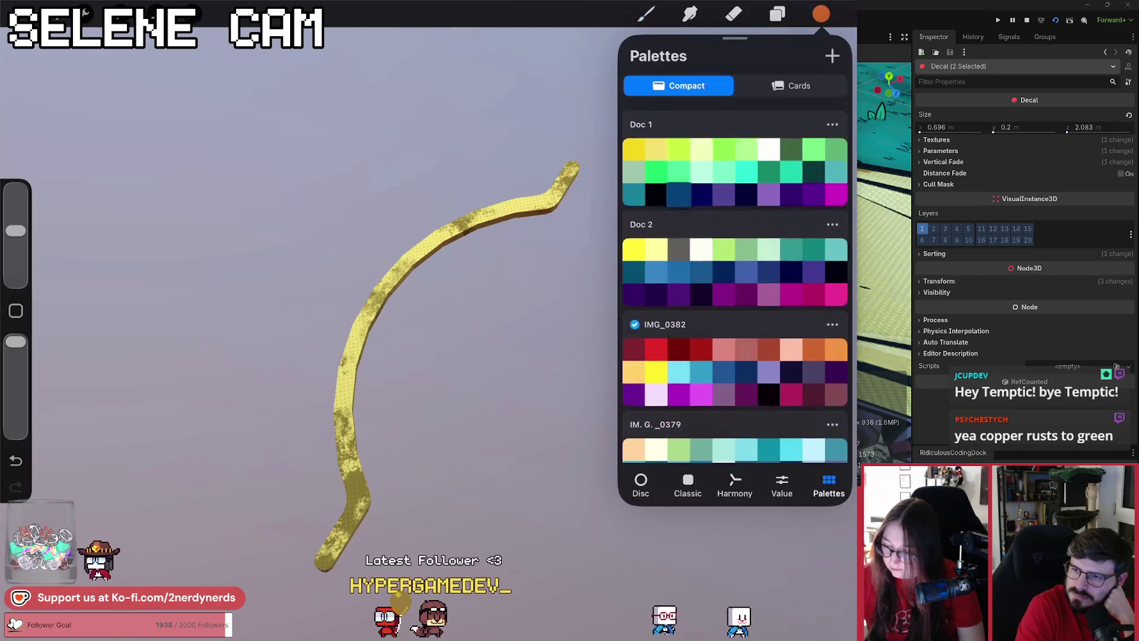
Show the flat 2D texture and make the Base Layer a grey background via reduced-opacity black.
left_click(84, 13)
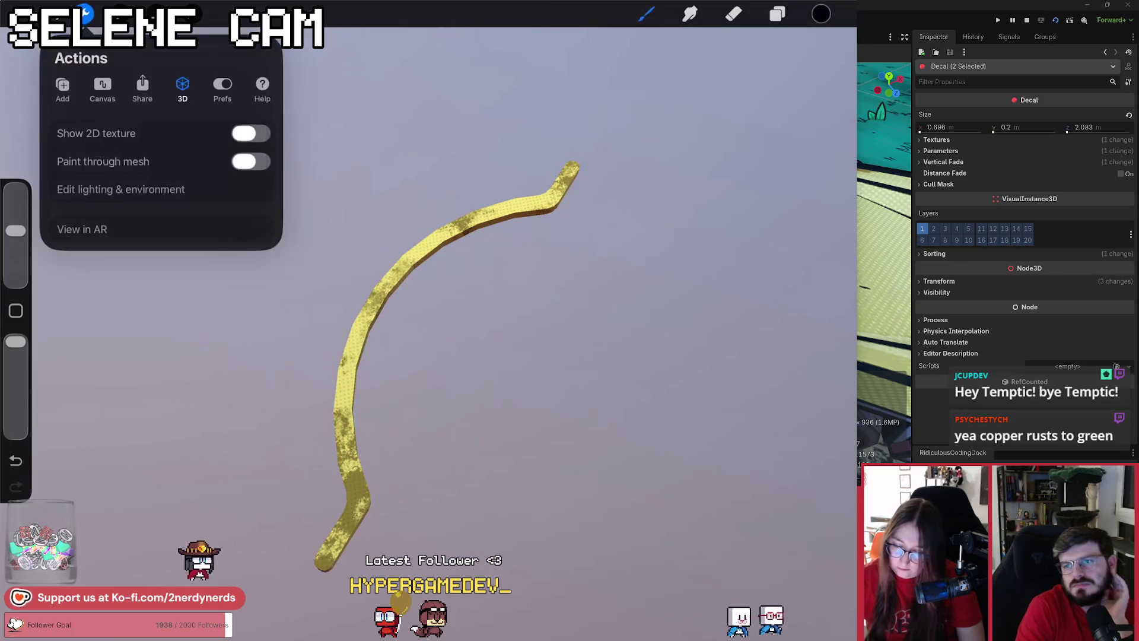
left_click(250, 133)
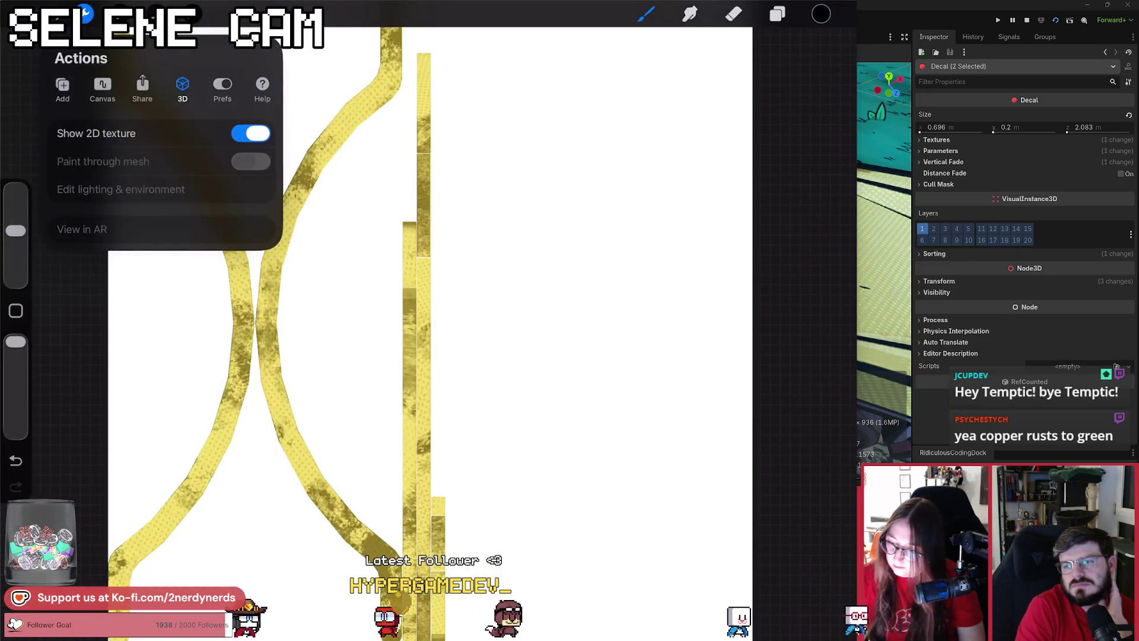
left_click(777, 14)
left_click(730, 340)
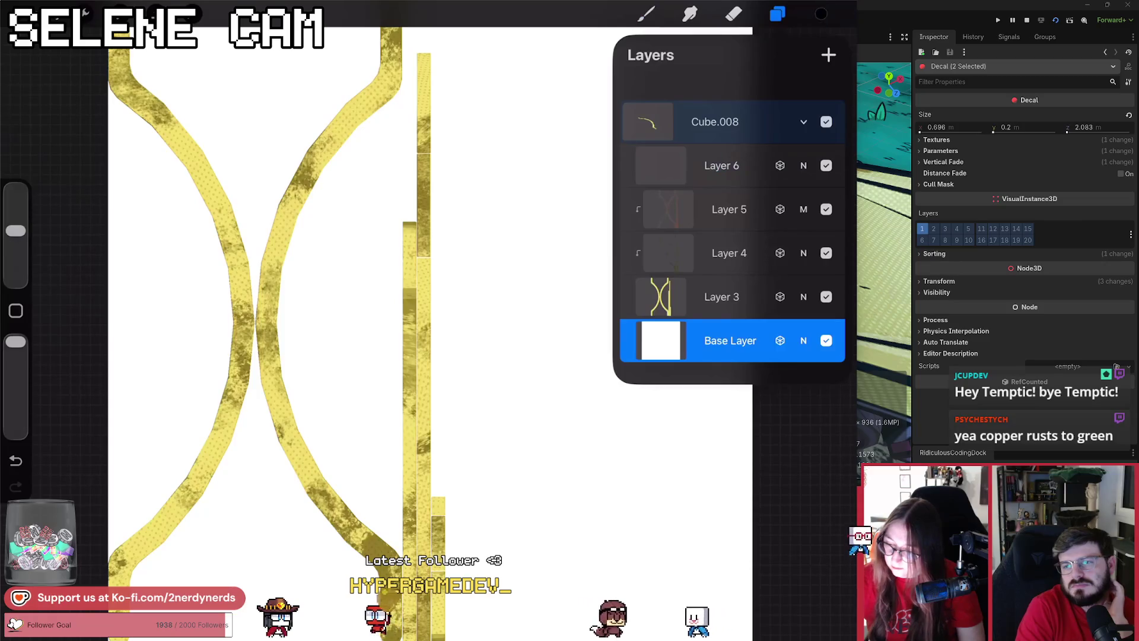
mouse_move(820, 14)
left_mouse_down()
mouse_move(533, 237)
mouse_move(332, 297)
left_mouse_up()
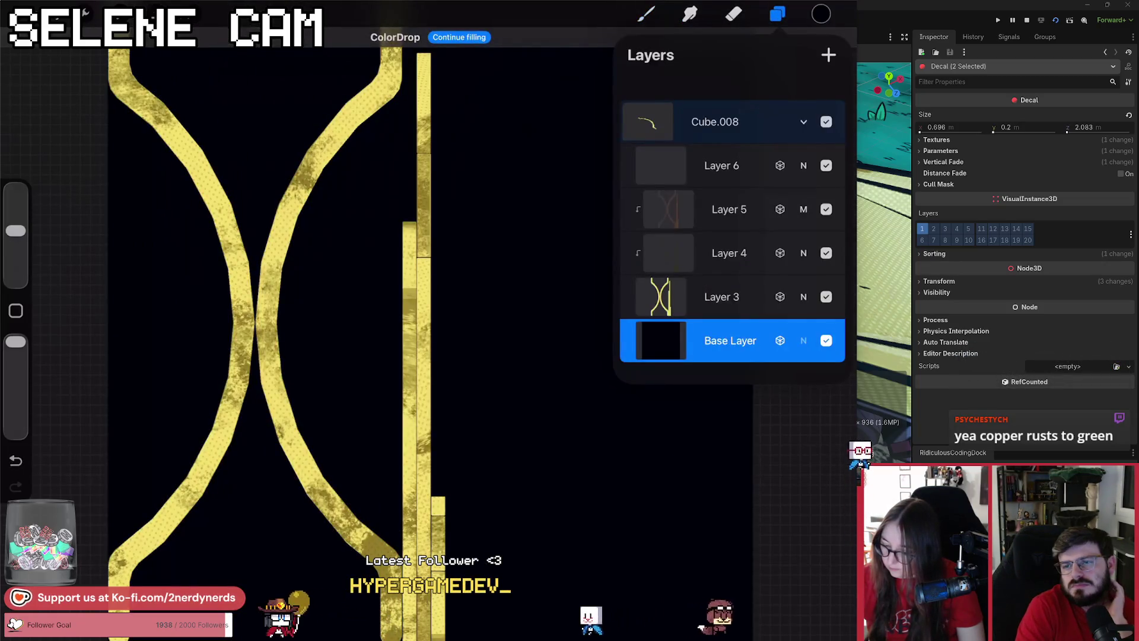
left_click(803, 341)
left_click_drag(829, 358, 731, 358)
left_click(803, 341)
Select Layer 6 for outlining and tilt the canvas view.
left_click(721, 165)
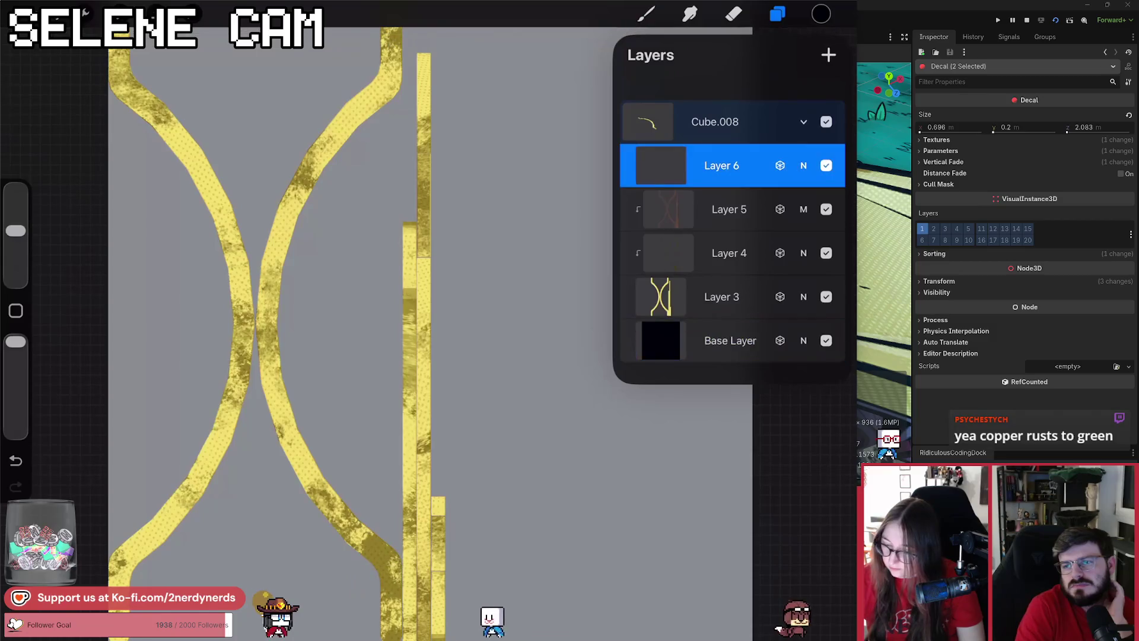
left_click(645, 14)
left_click(646, 14)
left_click_drag(415, 320, 486, 314)
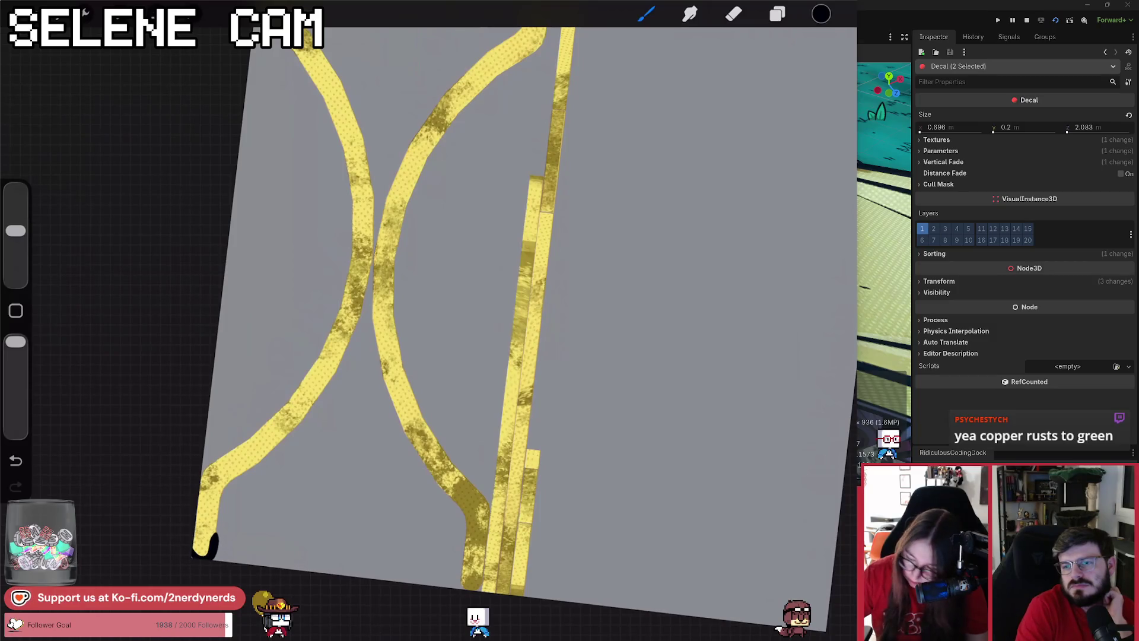
Clip Layer 6 to the strips below and outline the lower-left strip's end and edge.
left_click(777, 14)
left_click(667, 165)
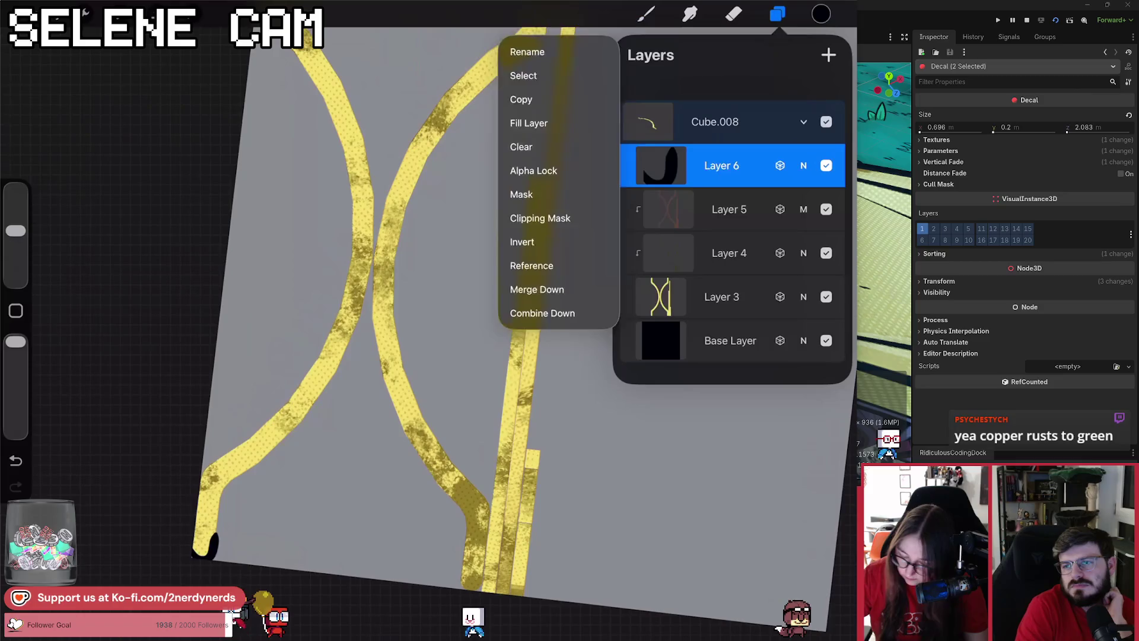
left_click(534, 252)
left_click(646, 14)
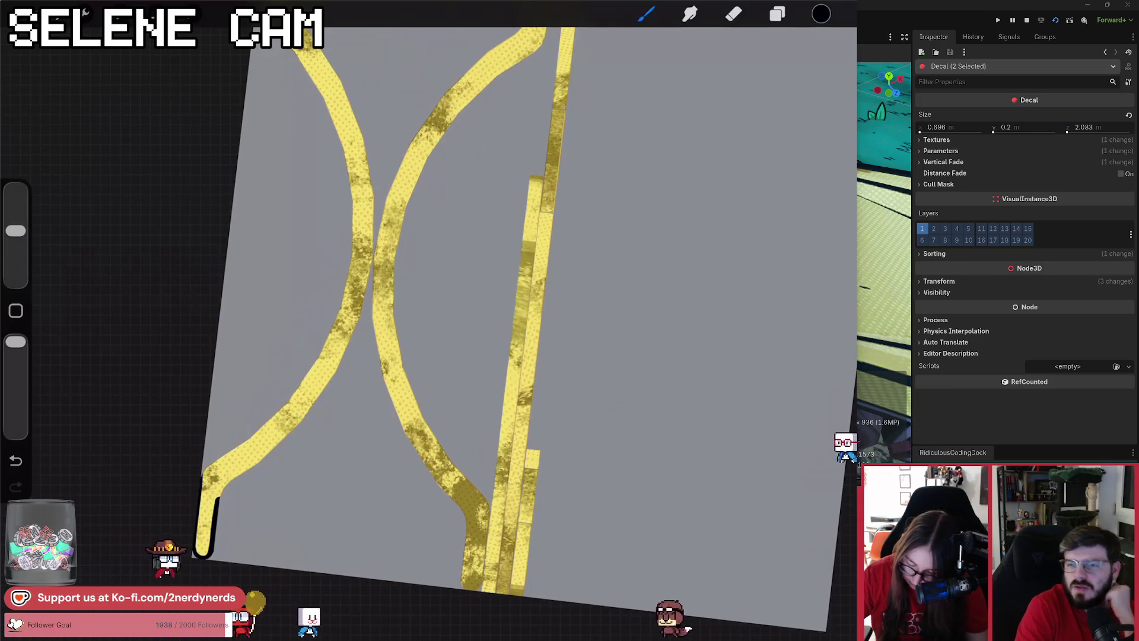
mouse_move(205, 548)
left_mouse_down()
mouse_move(234, 476)
mouse_move(195, 556)
left_mouse_up()
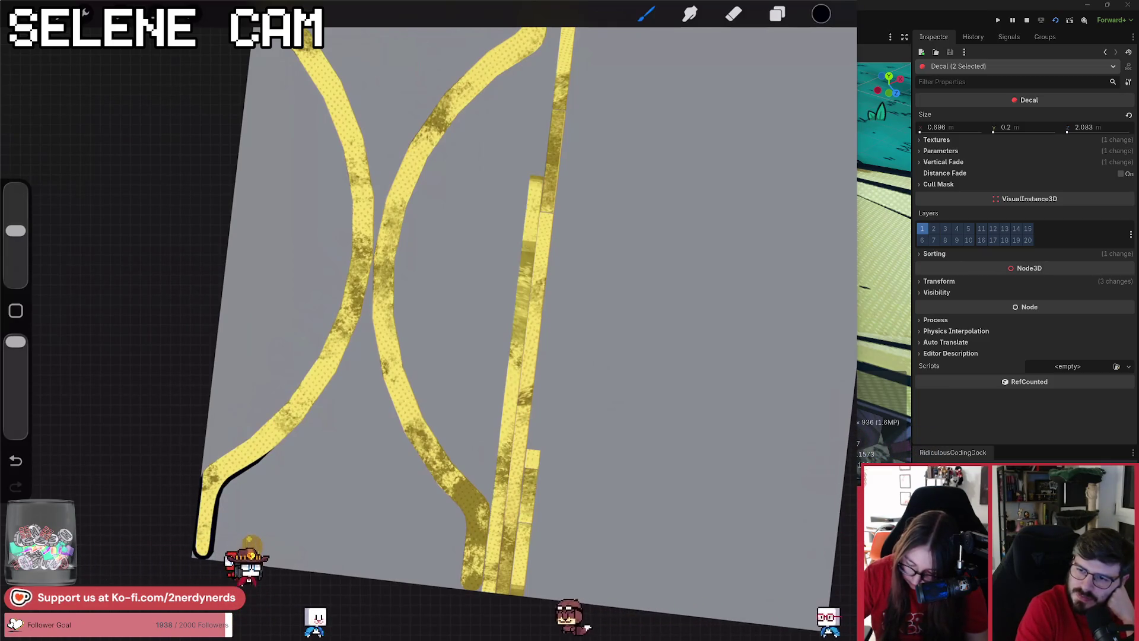
left_click_drag(267, 451, 308, 375)
Ink black outlines beside the lower curve and along the middle band's left and upper edges.
left_click_drag(374, 279, 439, 320)
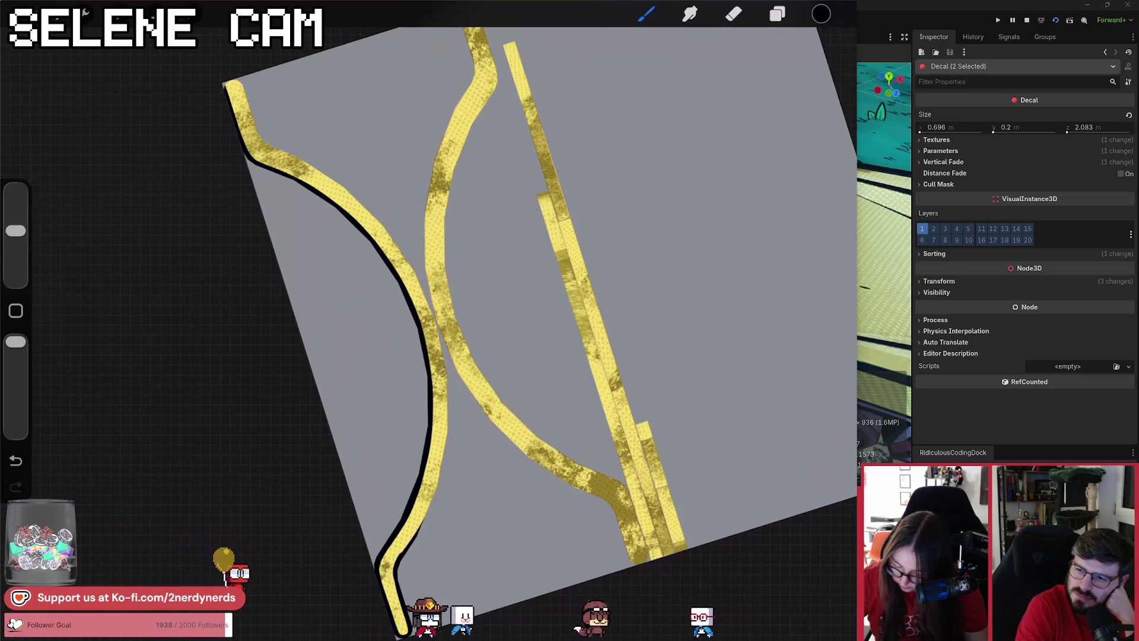
left_click_drag(424, 515, 440, 461)
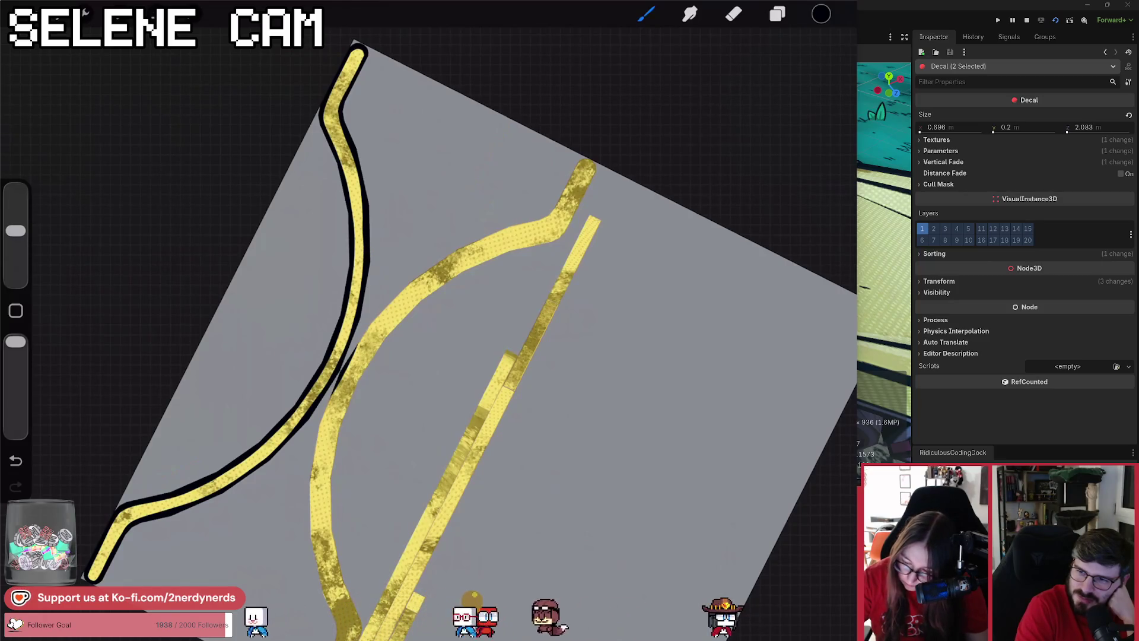
left_click_drag(427, 332, 486, 178)
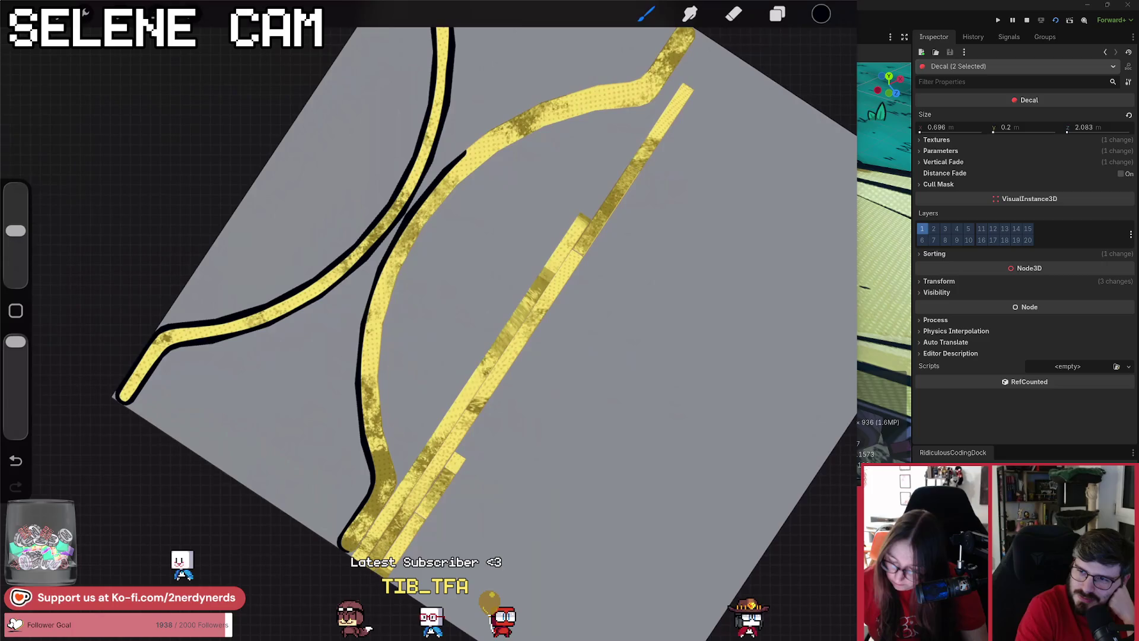
left_click_drag(427, 320, 415, 332)
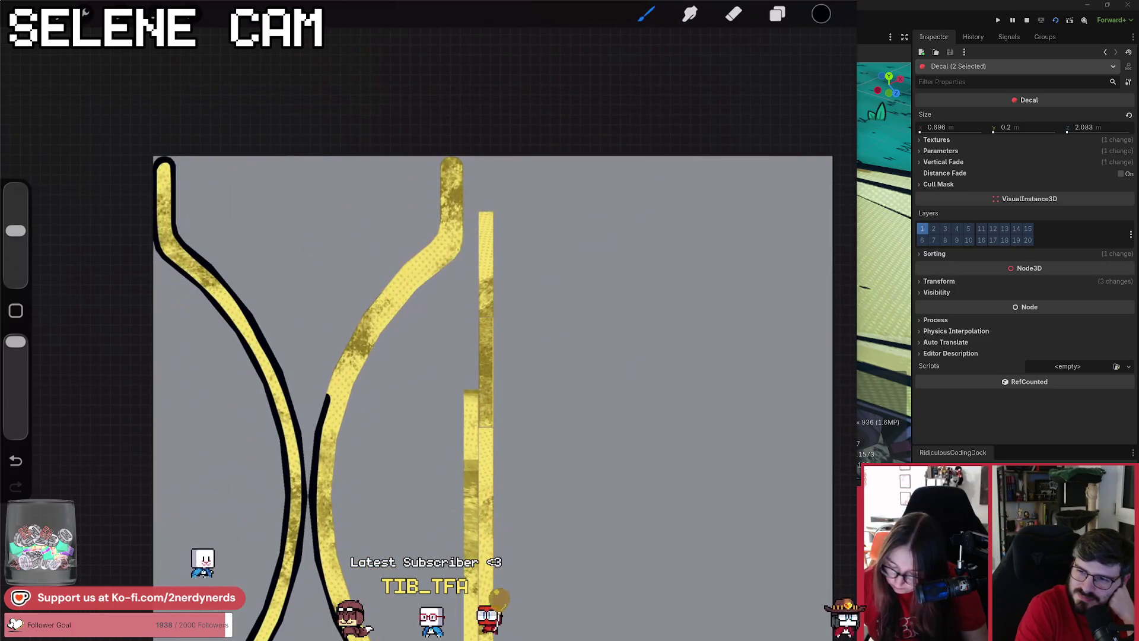
left_click_drag(377, 300, 328, 395)
left_click_drag(446, 160, 415, 257)
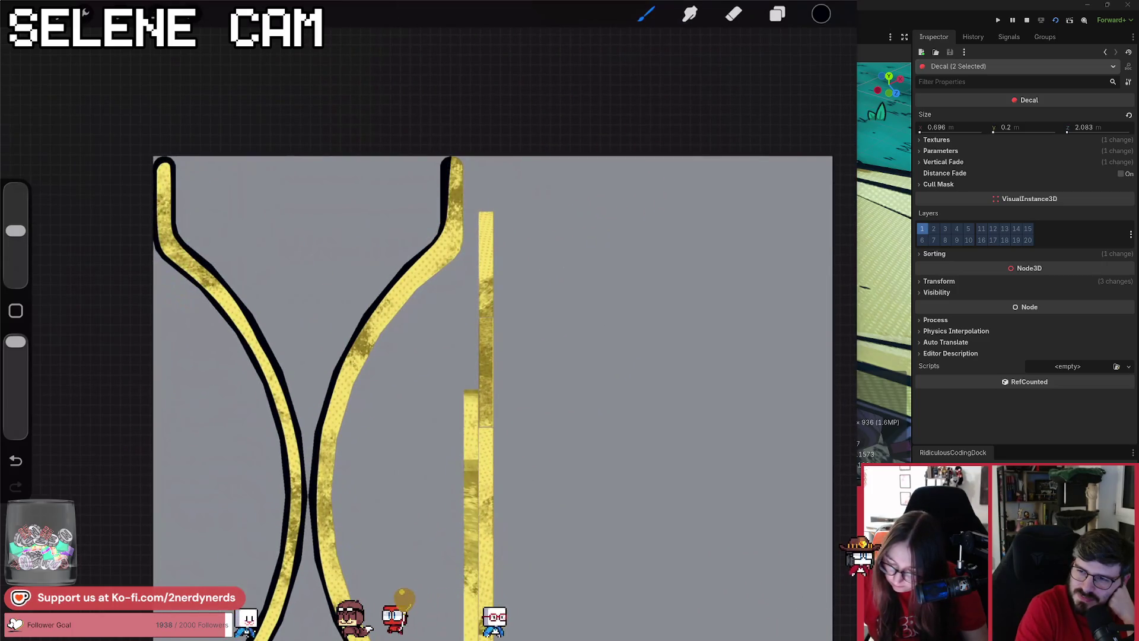
left_click(733, 14)
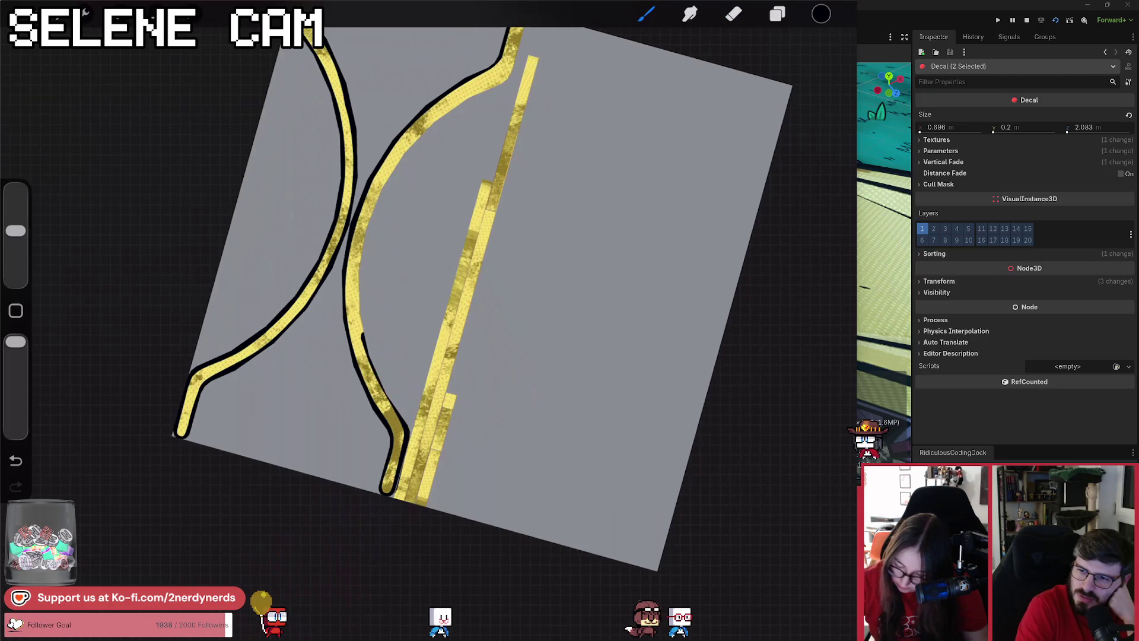
Undo the last dark stroke on the middle curve and look over the outlines.
key("ctrl+z")
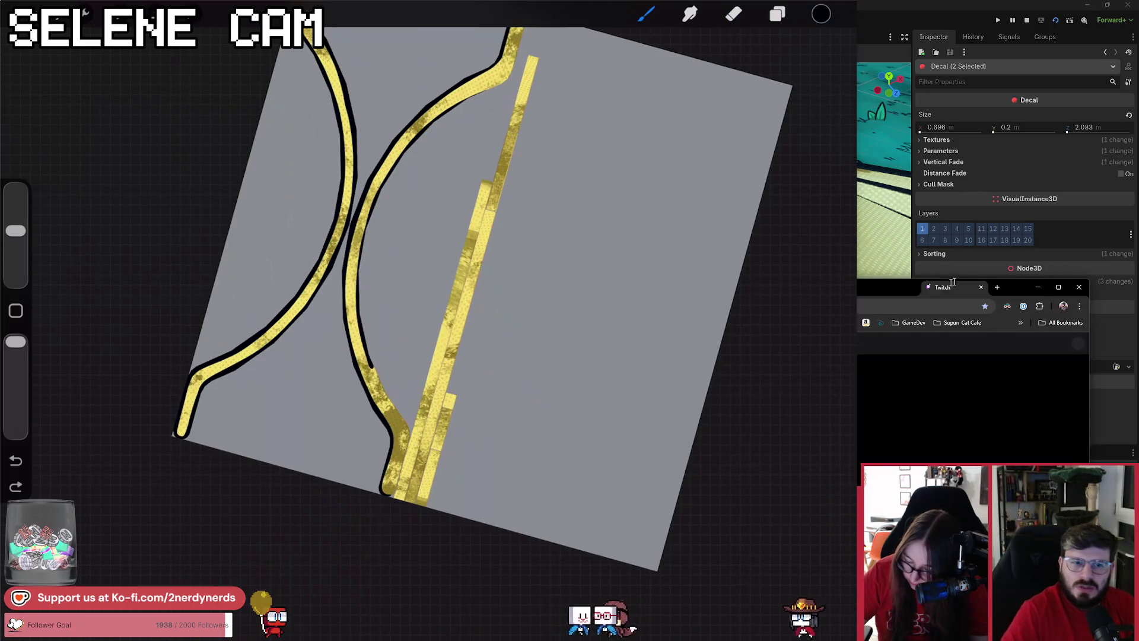
scroll(427, 332, "up", 3)
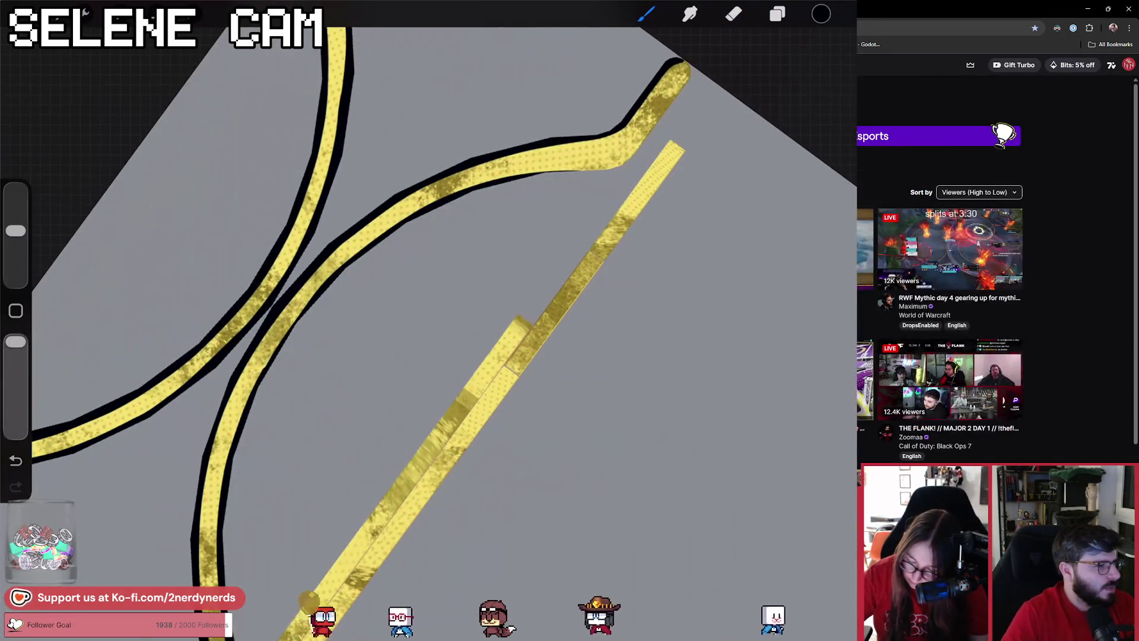
scroll(427, 332, "right", 1)
scroll(427, 332, "up", 3)
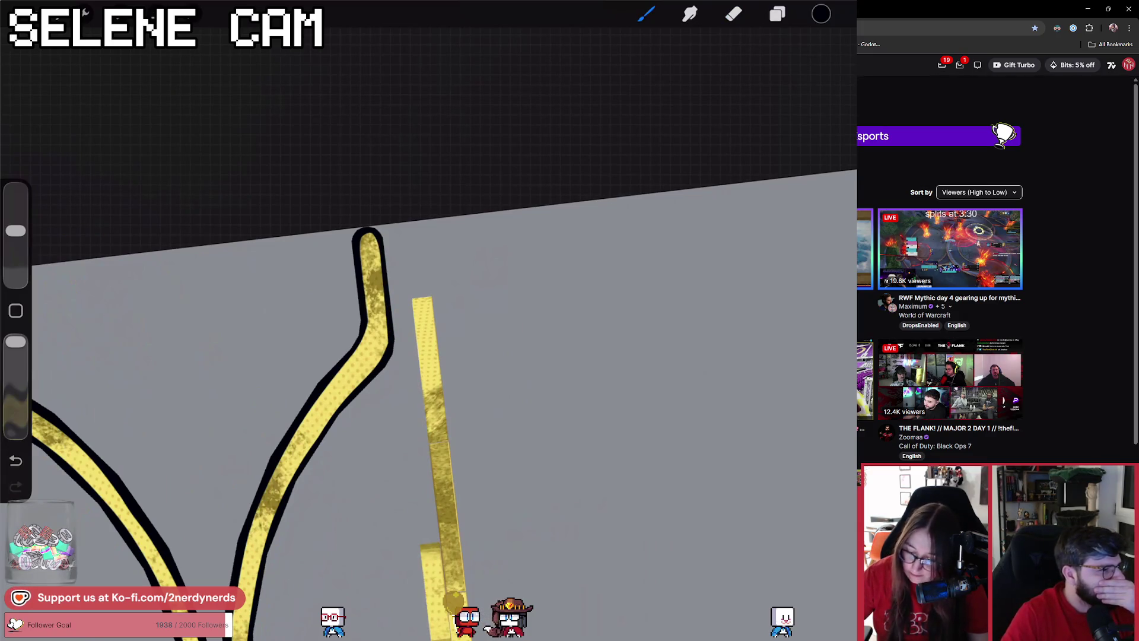
scroll(427, 332, "down", 3)
scroll(427, 332, "up", 5)
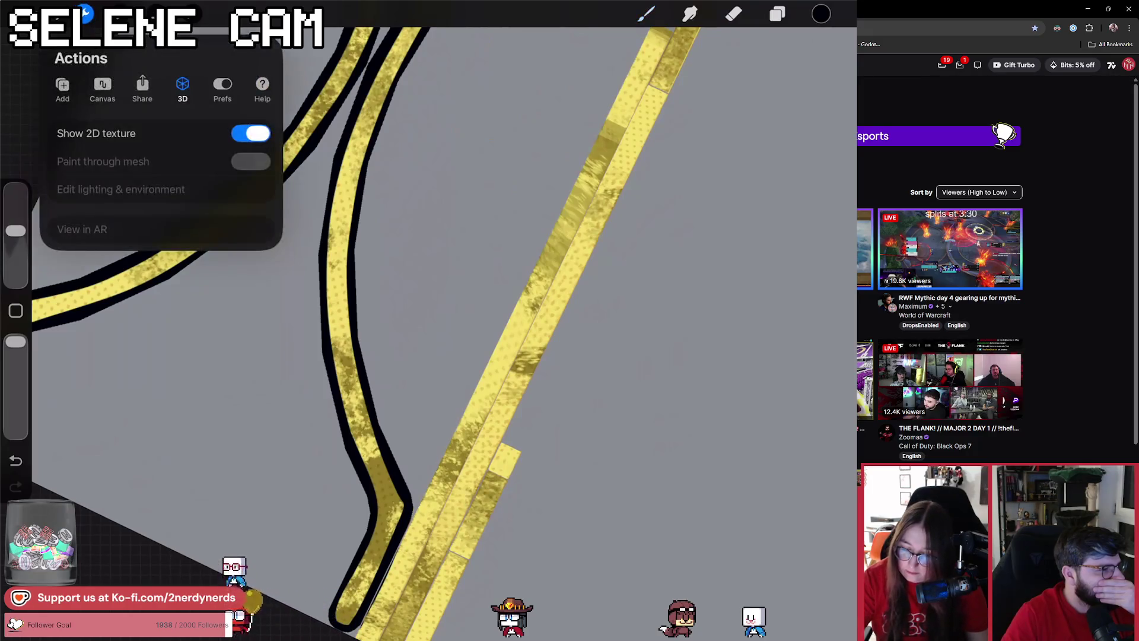
Open the 3D actions to frame the whole trim model with View all.
left_click(76, 226)
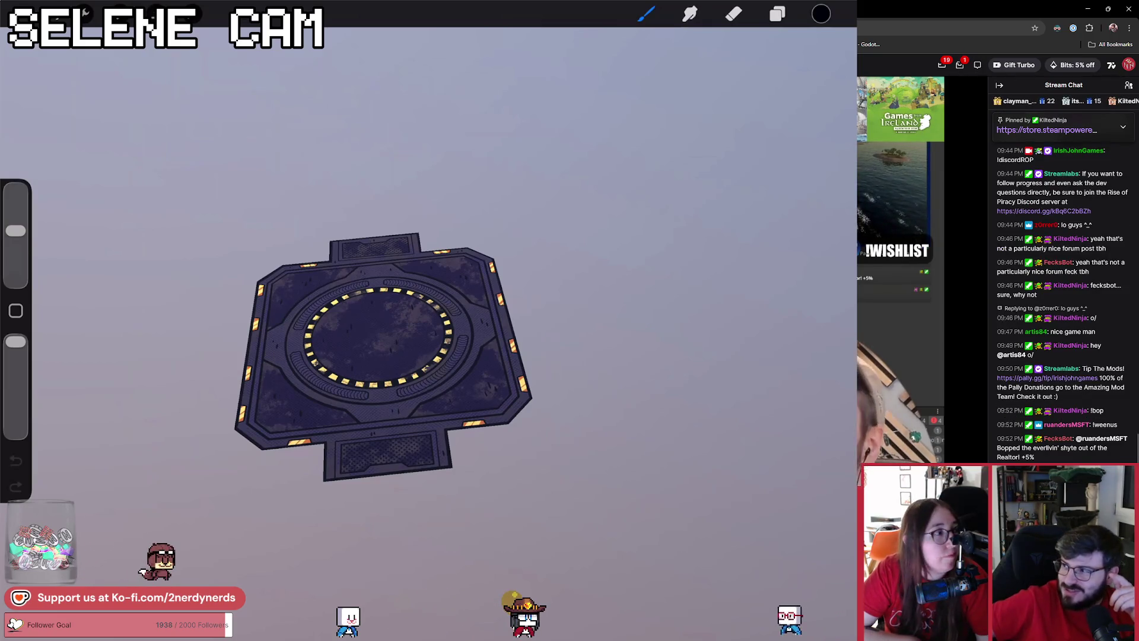
left_click(959, 66)
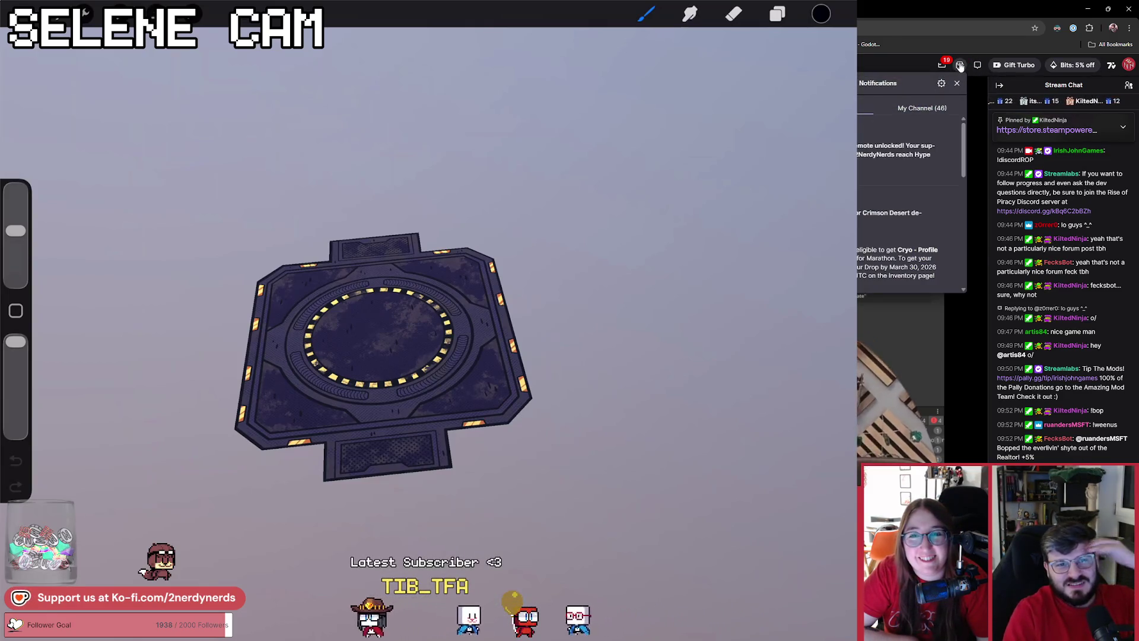
left_click(960, 65)
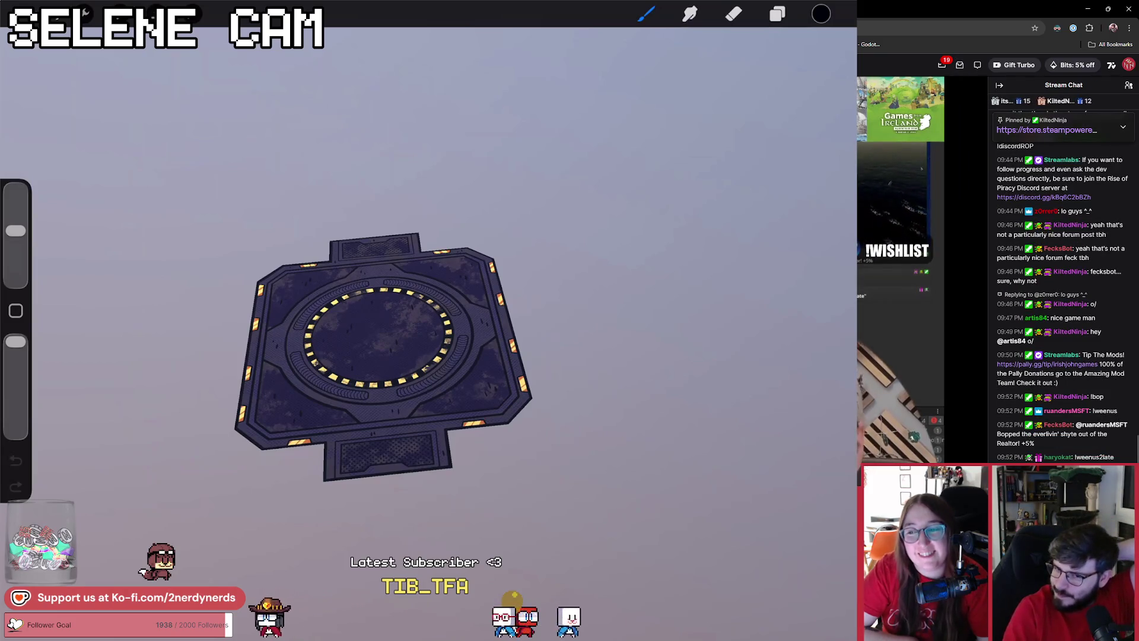